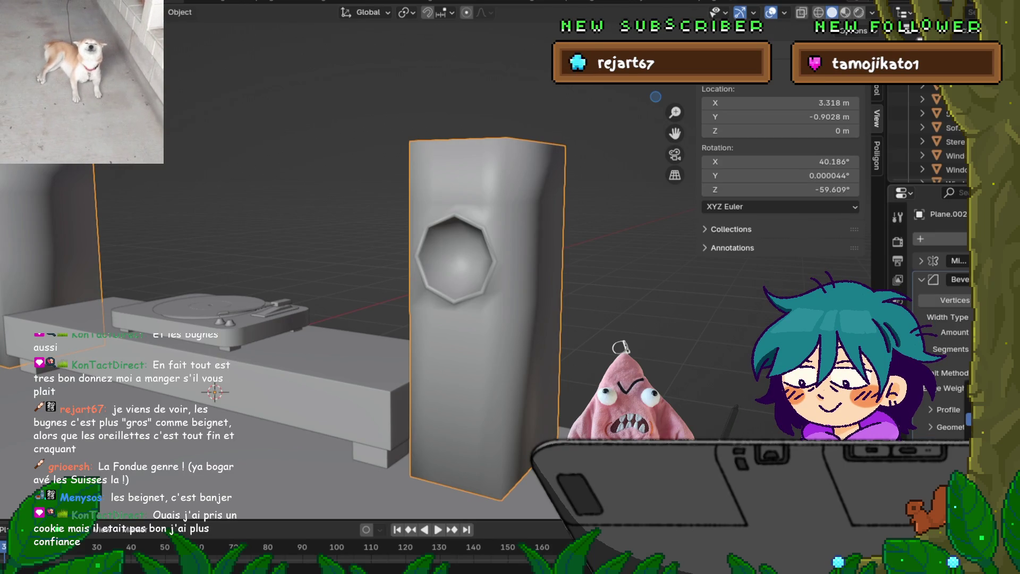
Change the speaker Bevel modifier's Limit Method from Weight to Angle.
left_click(935, 372)
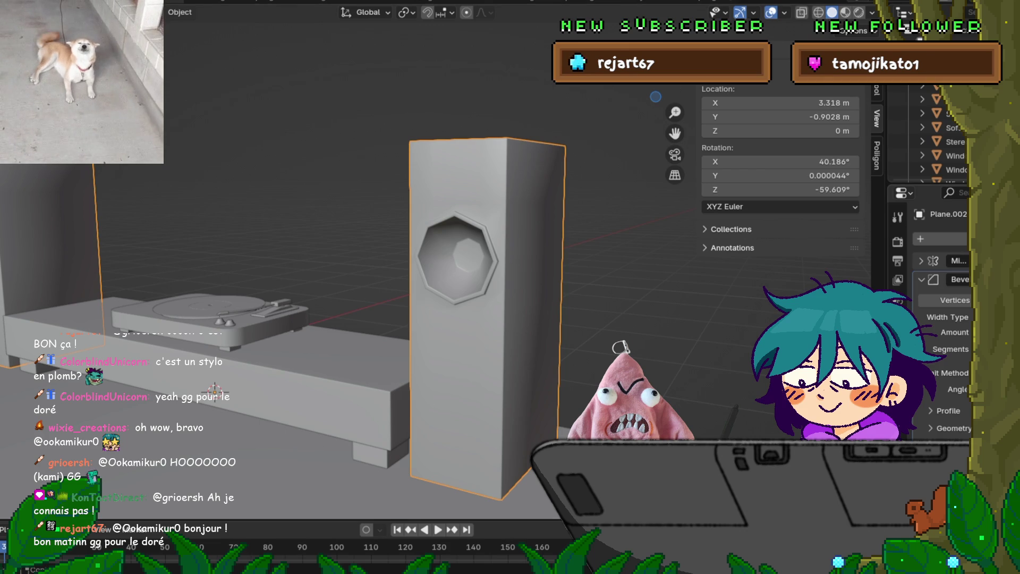
left_click(920, 260)
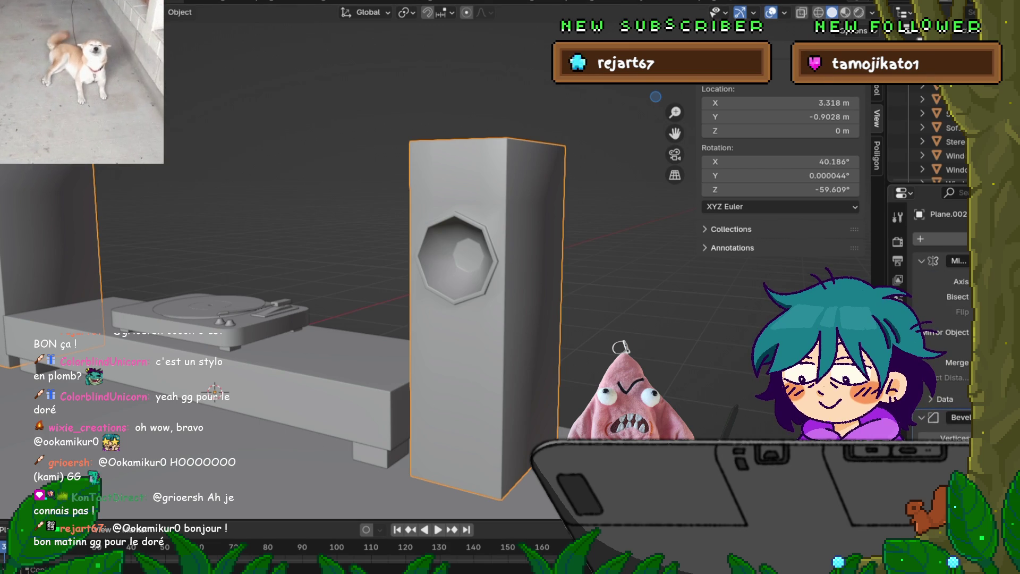
left_click(921, 261)
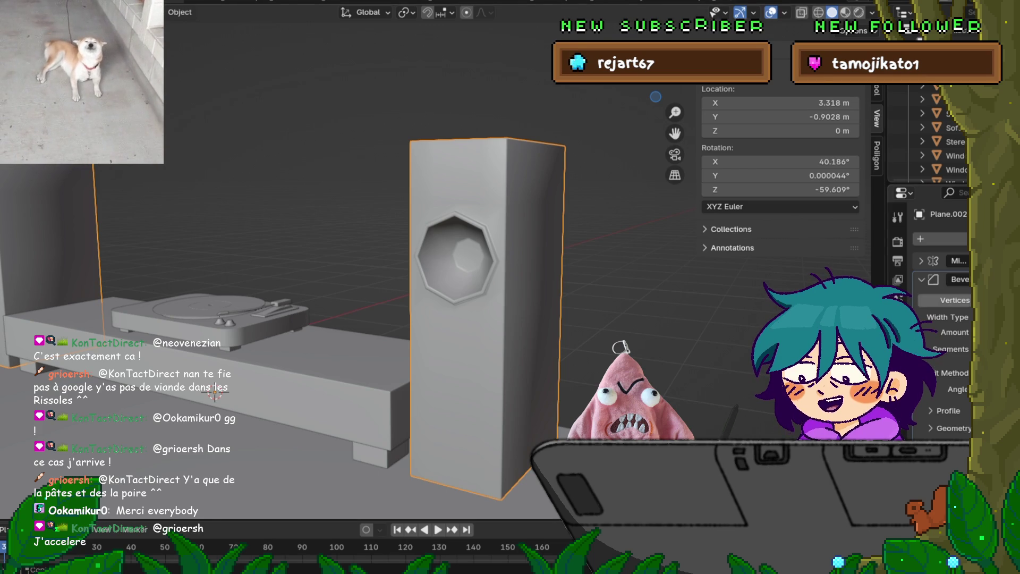
Try the bevel Limit Method options None and Weight, then settle back on Angle.
key("Tab")
key("Tab")
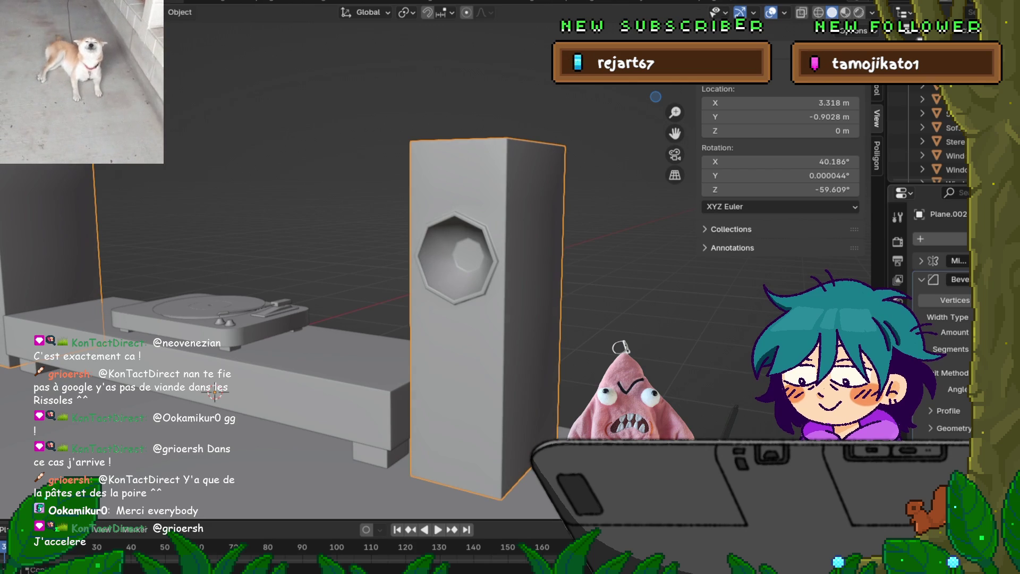
left_click(993, 372)
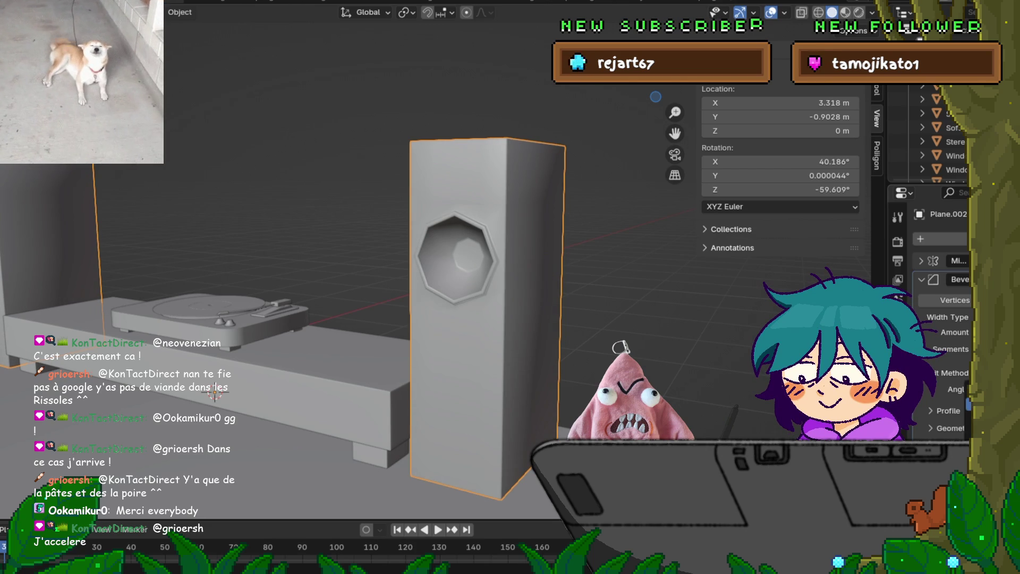
left_click(993, 361)
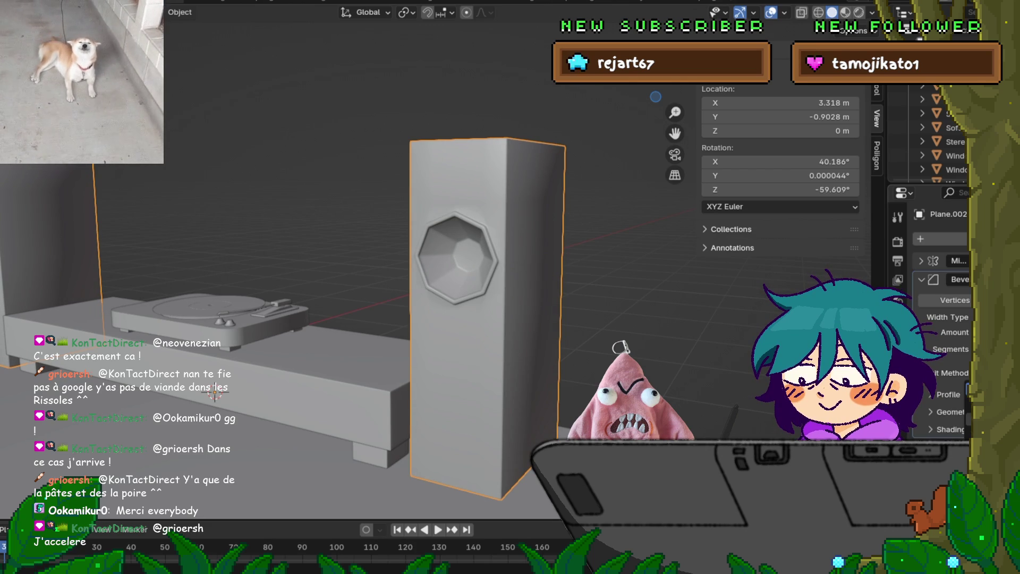
left_click(994, 372)
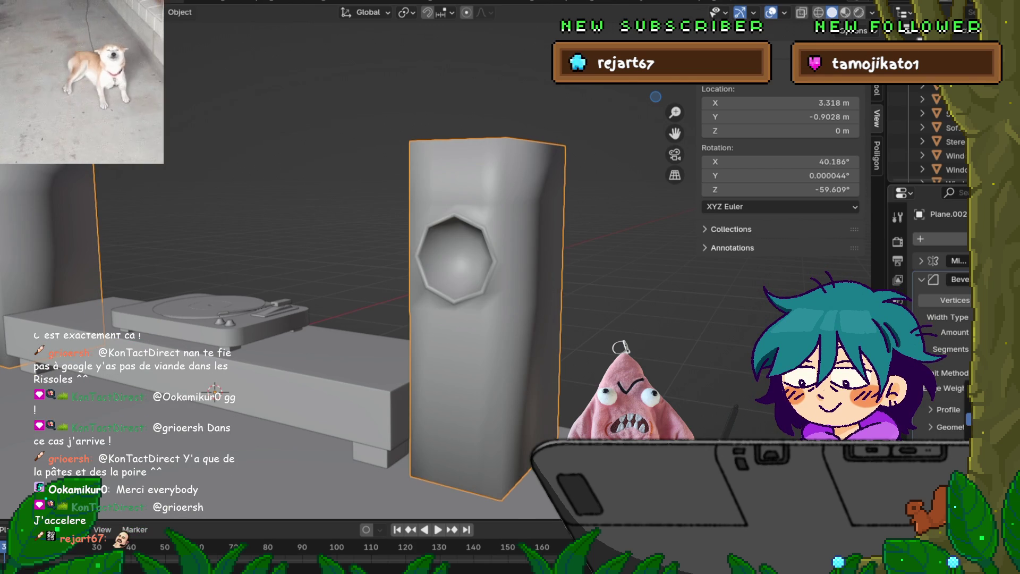
left_click(988, 372)
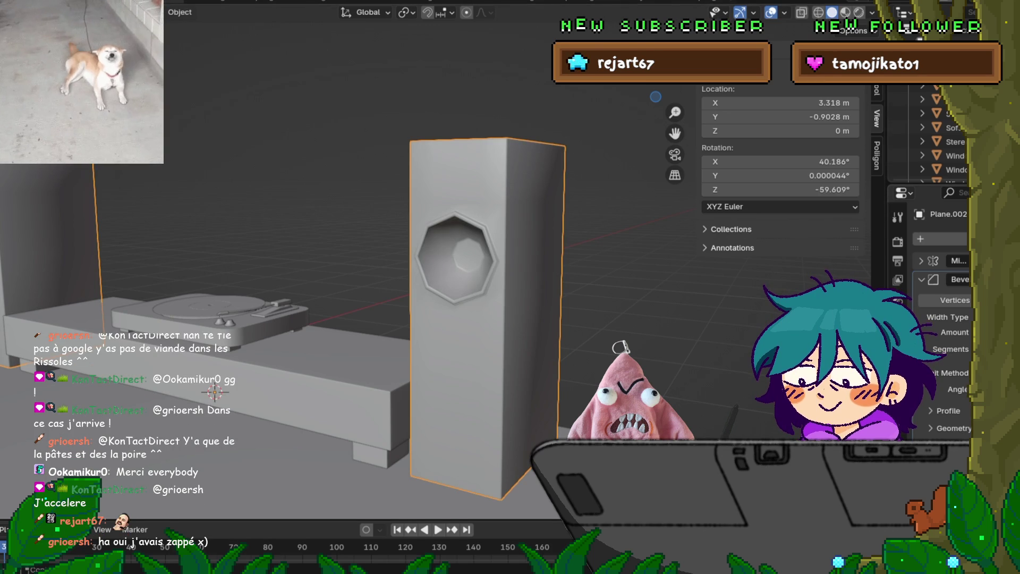
Hide and unhide the tall left object, then expand the bevel's Profile settings.
left_click(948, 410)
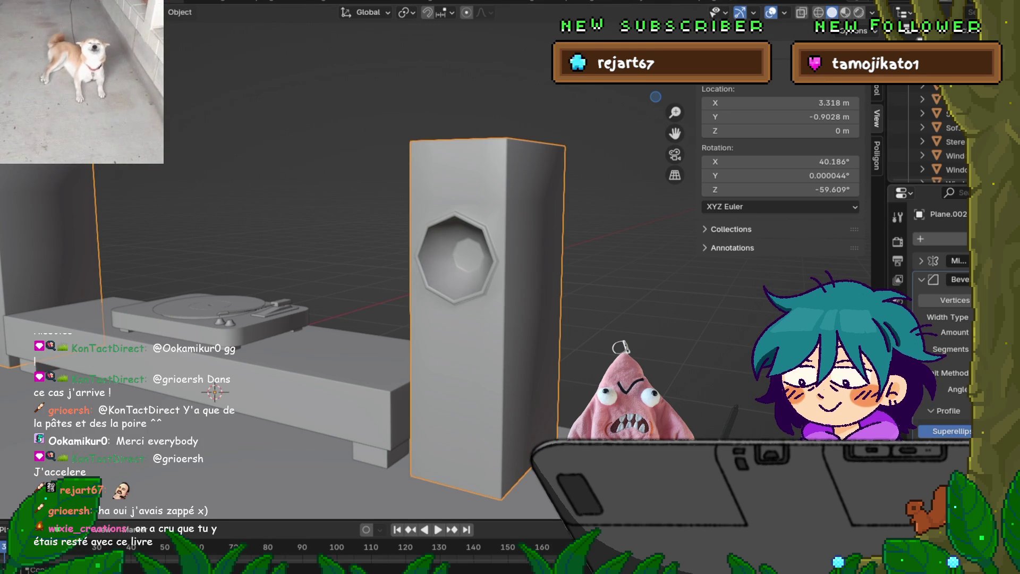
left_click(945, 410)
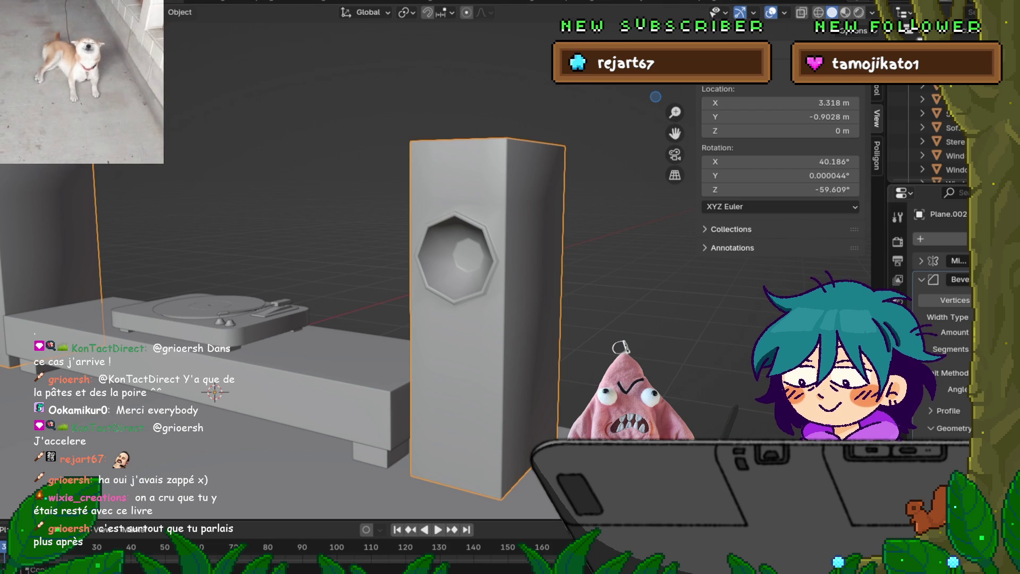
key("h")
key("alt+h")
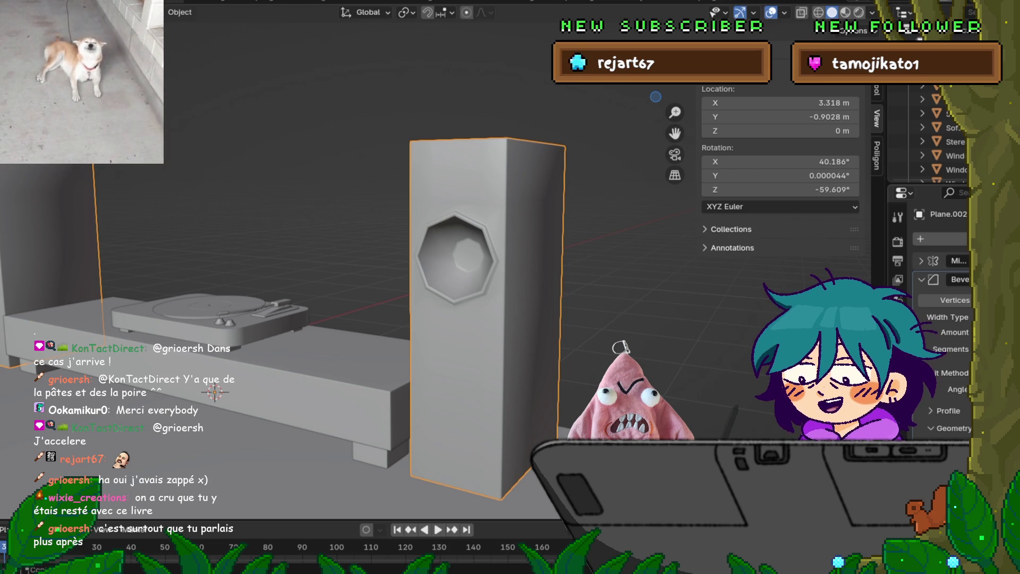
scroll(942, 319, "down", 3)
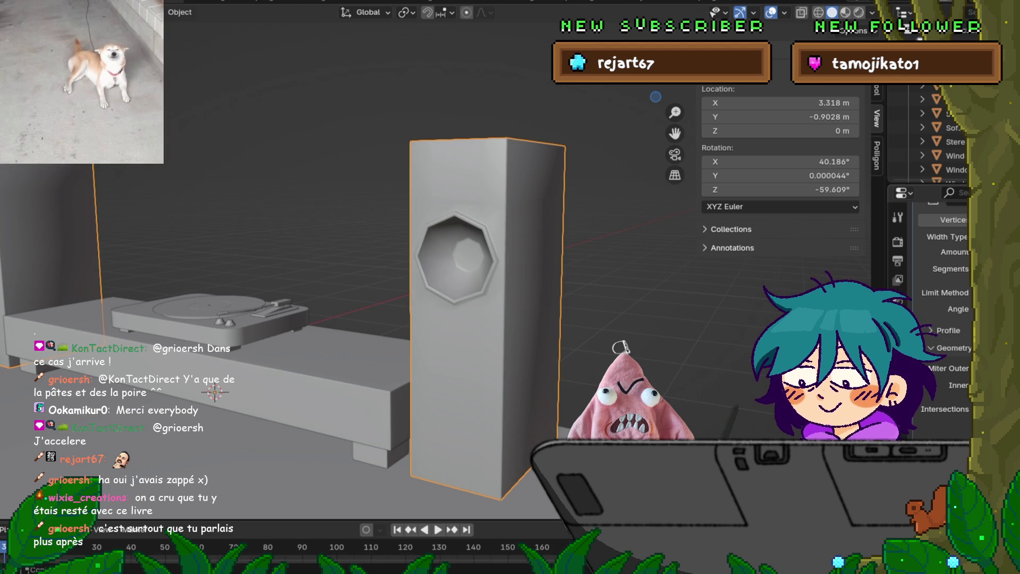
scroll(943, 244, "up", 4)
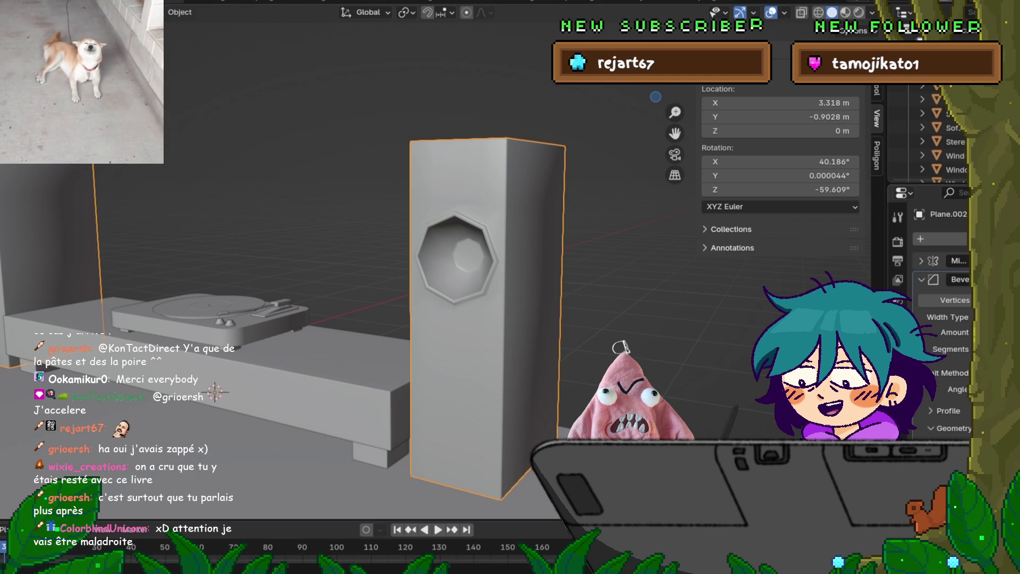
left_click(948, 410)
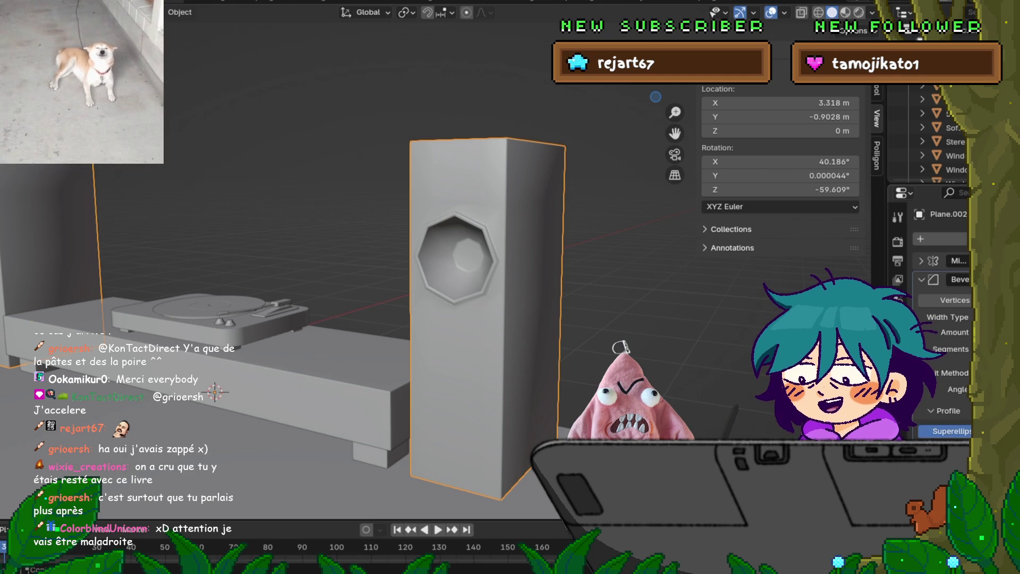
left_click(988, 431)
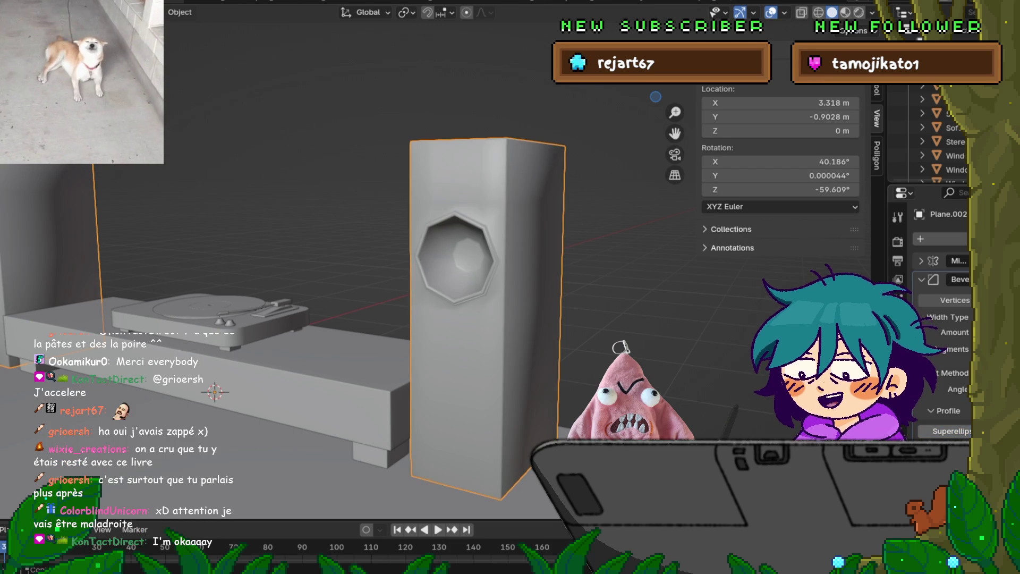
key("ctrl+z")
left_click(948, 410)
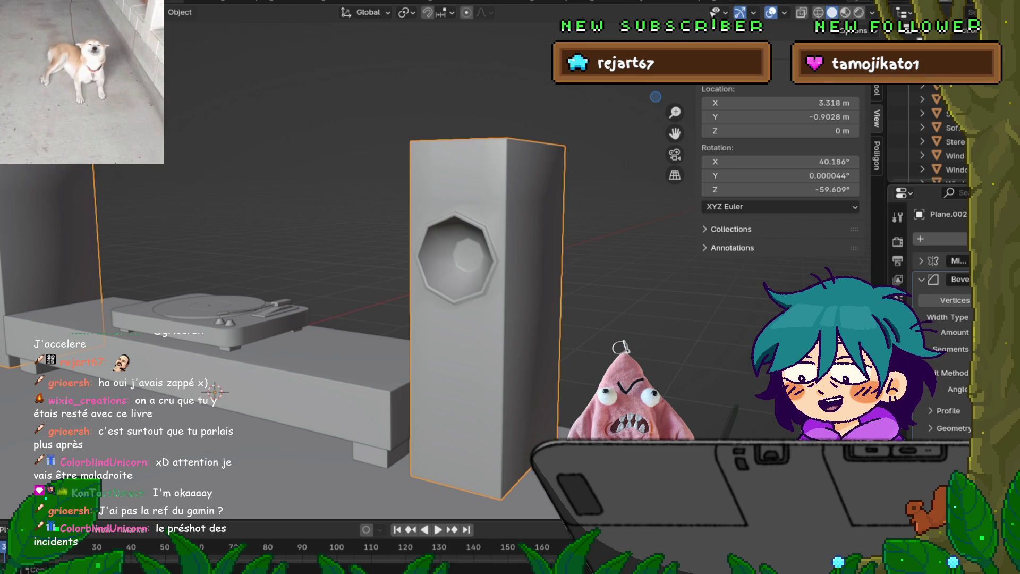
key("ctrl+1")
key("ctrl+z")
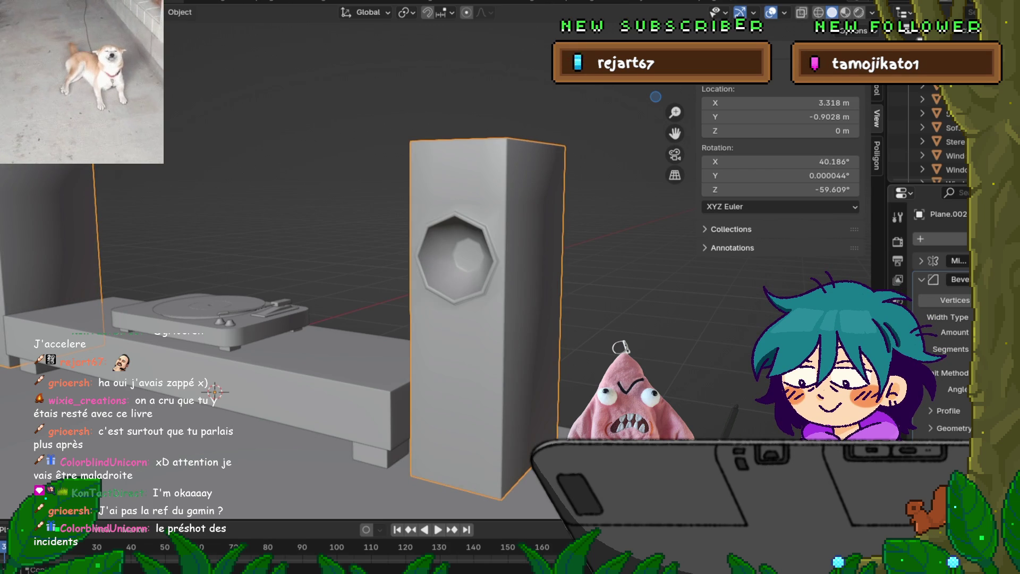
key("ctrl+z")
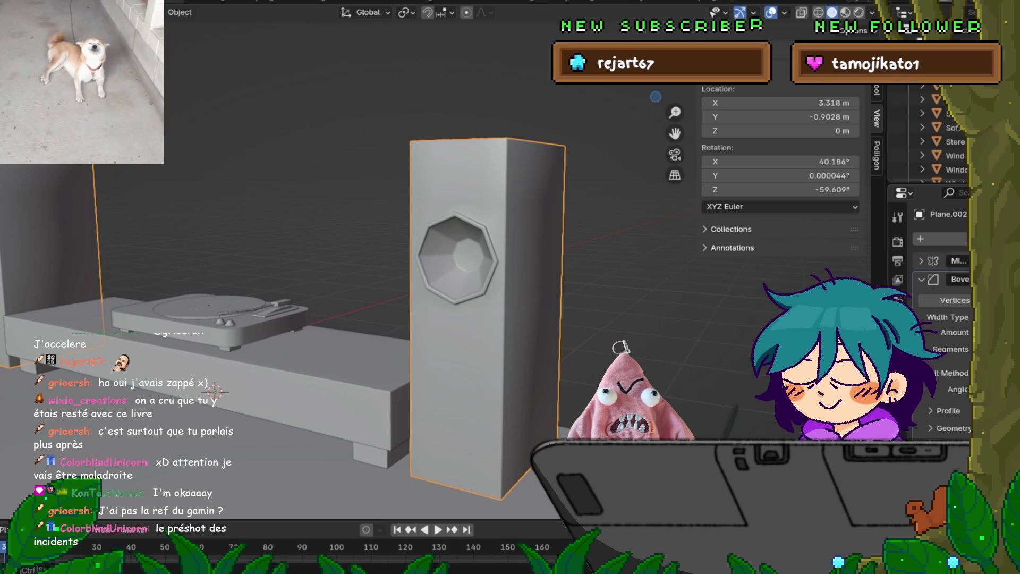
key("ctrl+shift+z")
key("ctrl+shift+z")
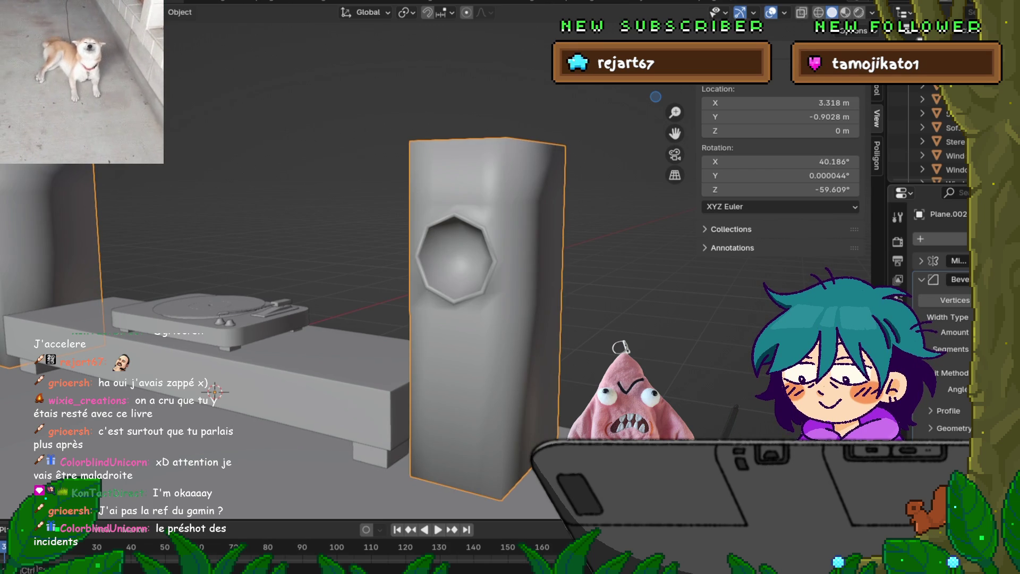
key("ctrl+z")
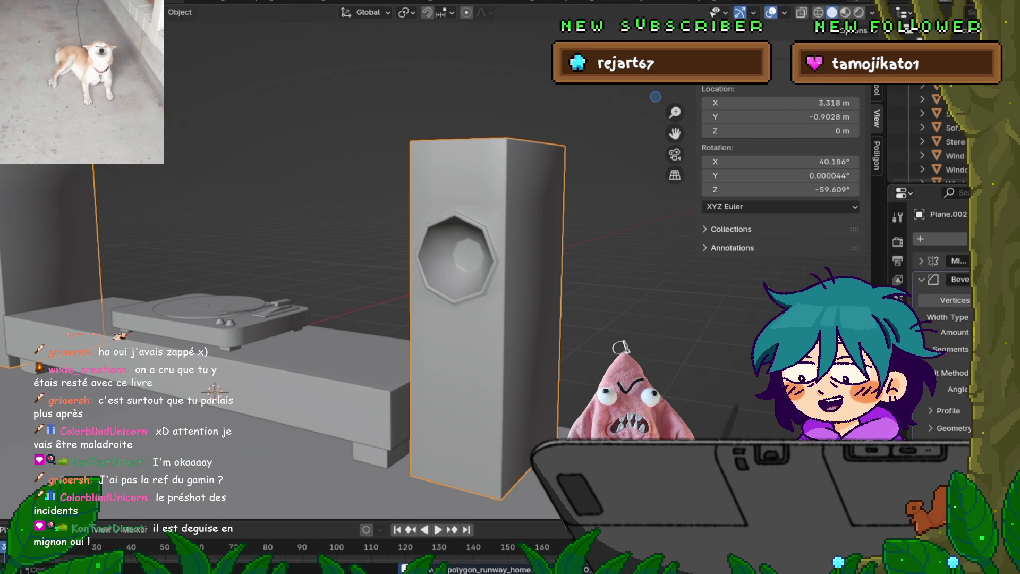
left_click(948, 411)
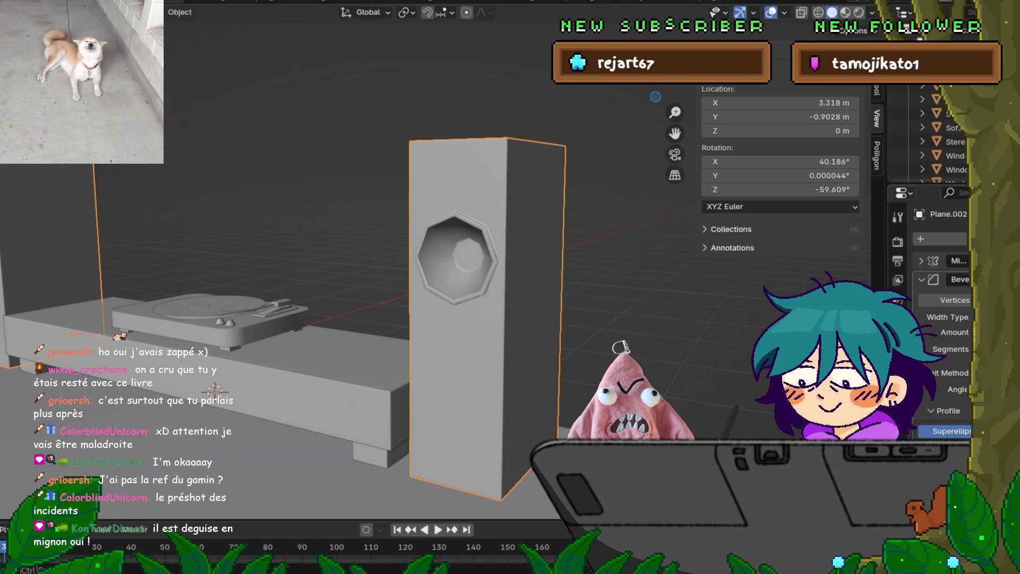
key("ctrl+z")
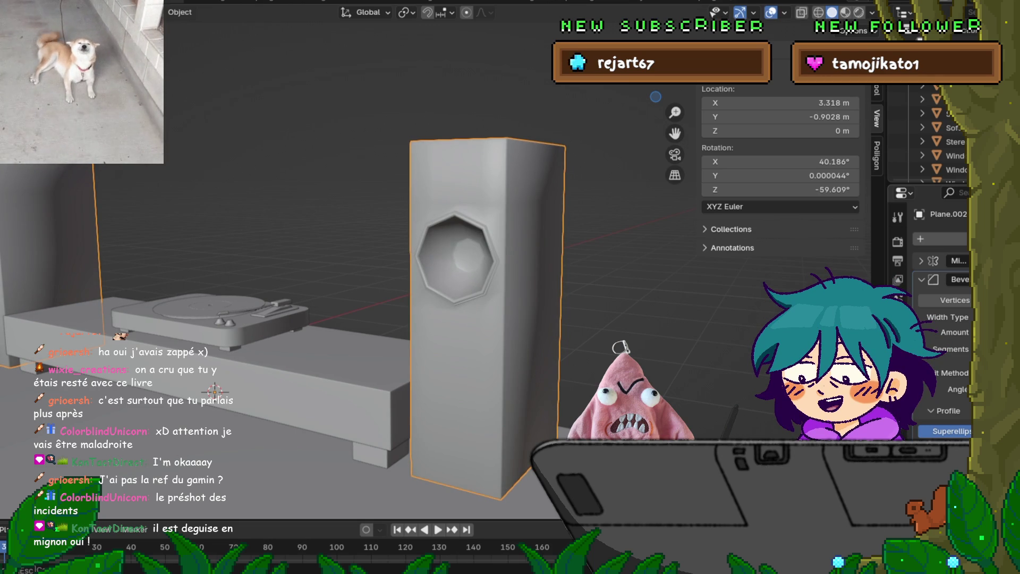
key("ctrl+z")
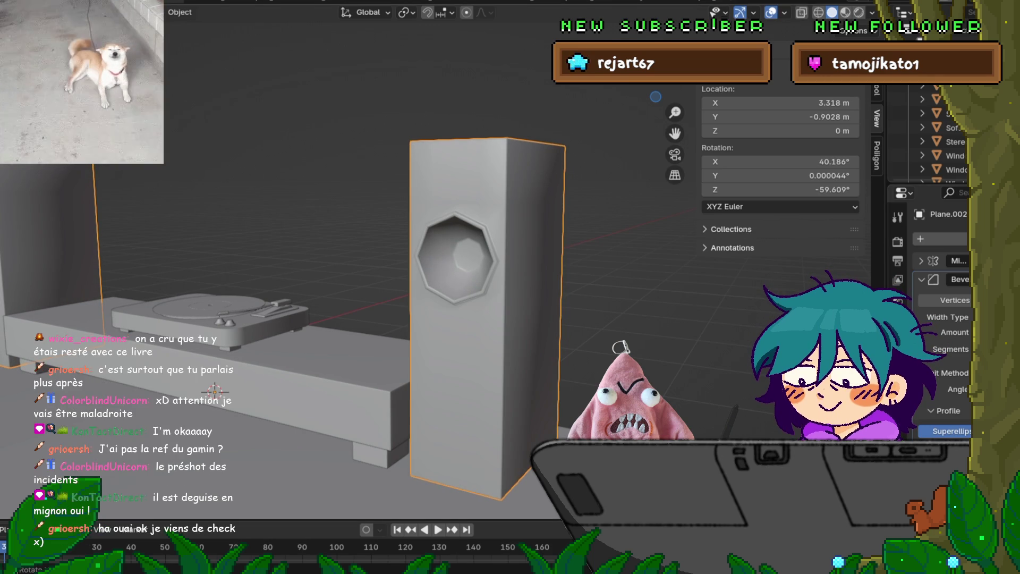
scroll(335, 262, "up", 4)
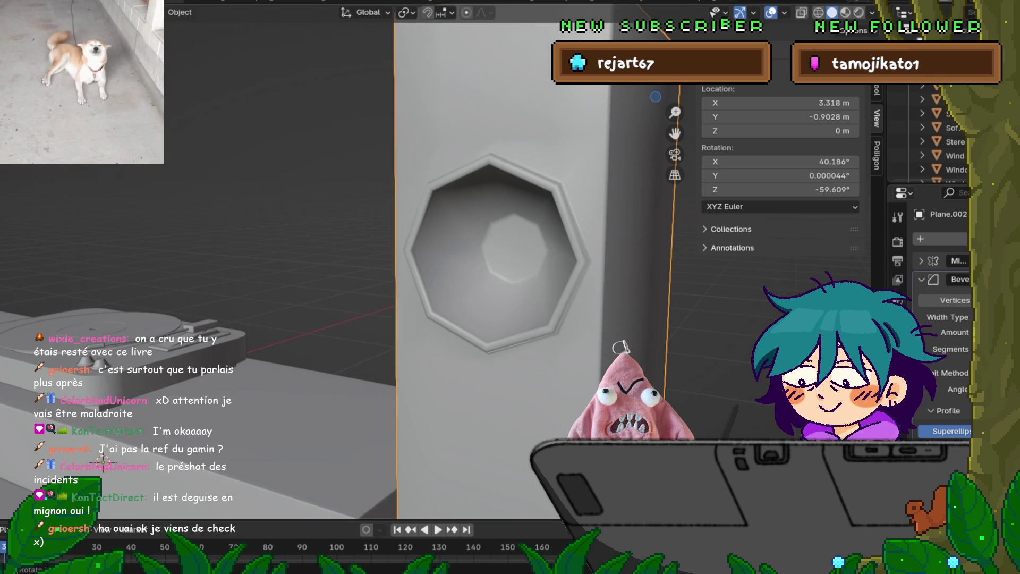
In edit mode, select the bevelled ring around the octagonal hole and view it from the front.
key("Tab")
middle_click_drag(478, 254, 427, 255, "shift")
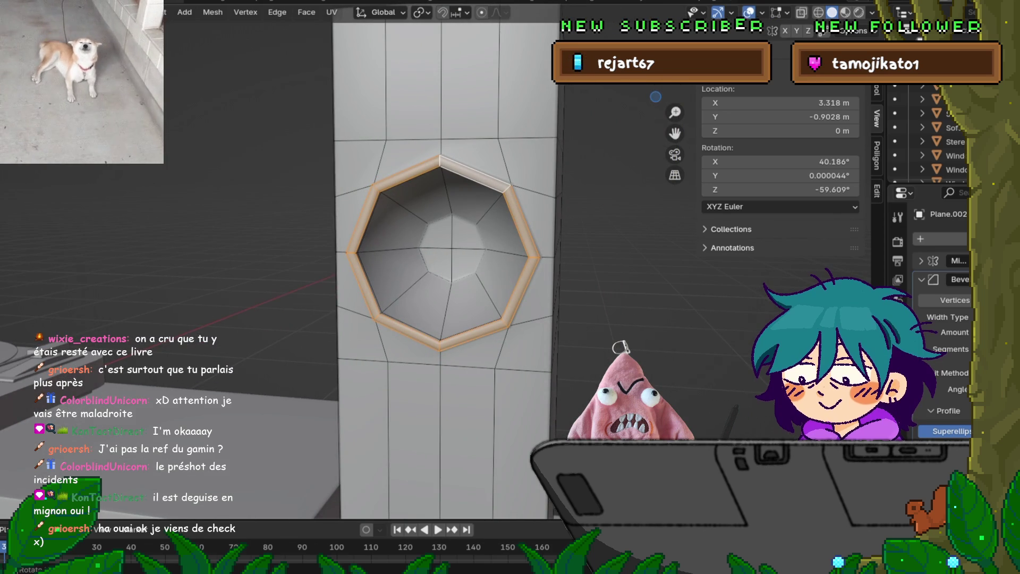
key("3")
mouse_move(478, 266)
middle_mouse_down()
mouse_move(531, 255)
mouse_move(471, 260)
mouse_move(479, 260)
middle_mouse_up()
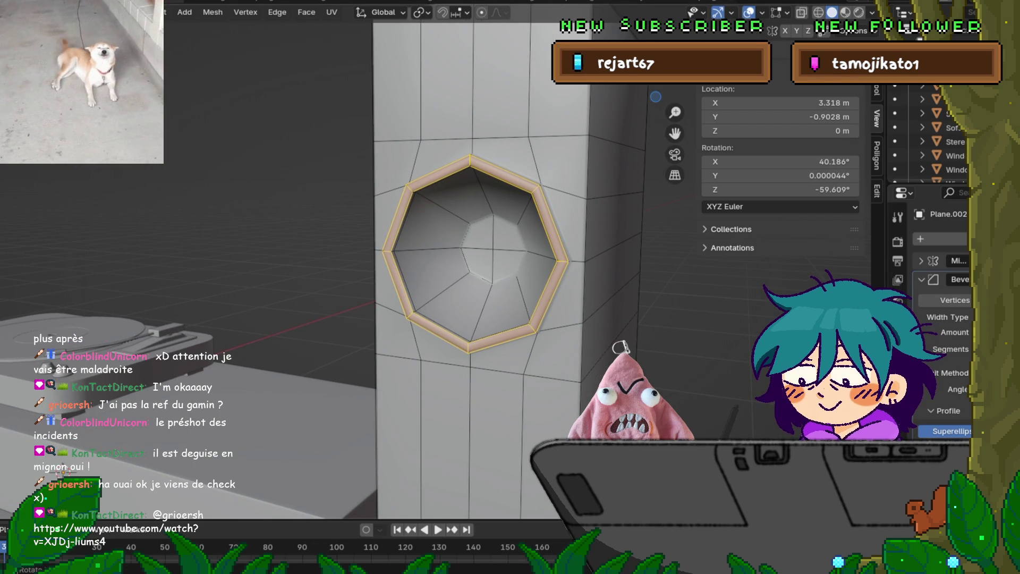
left_click(563, 260, "alt")
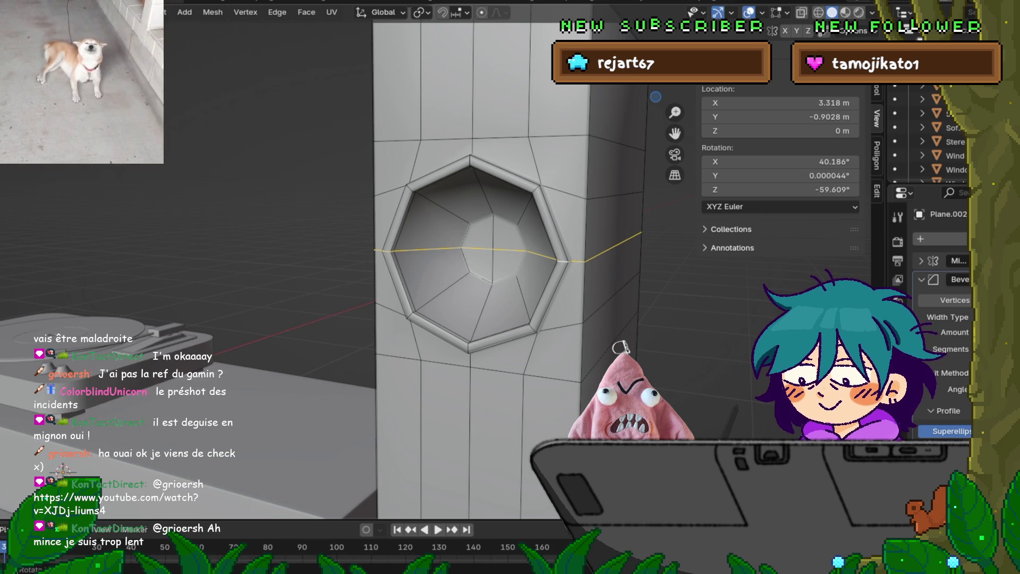
mouse_move(372, 266)
middle_mouse_down()
mouse_move(520, 271)
mouse_move(387, 268)
middle_mouse_up()
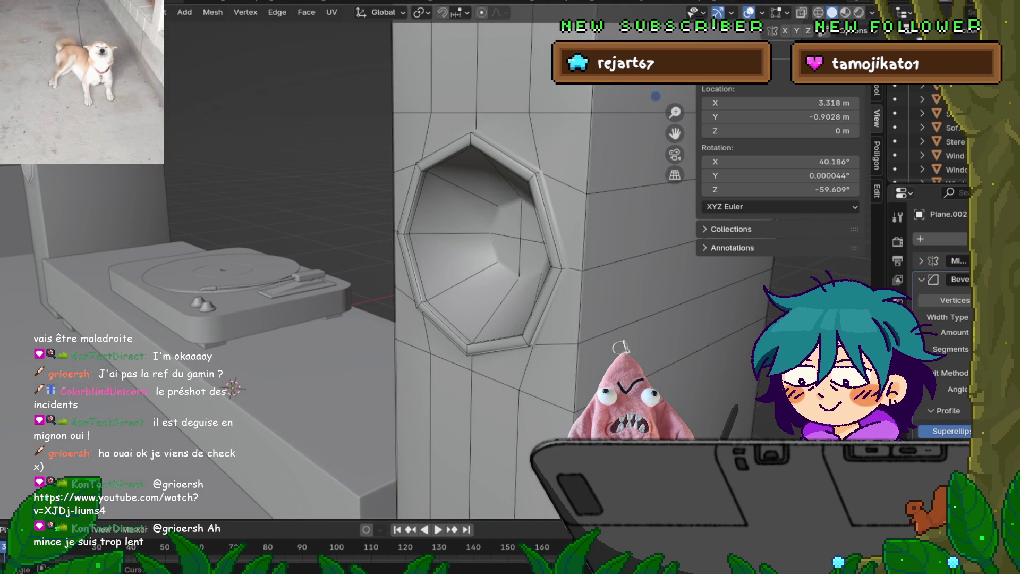
left_click(502, 155, "alt")
mouse_move(502, 155)
middle_mouse_down()
mouse_move(459, 155)
mouse_move(502, 155)
middle_mouse_up()
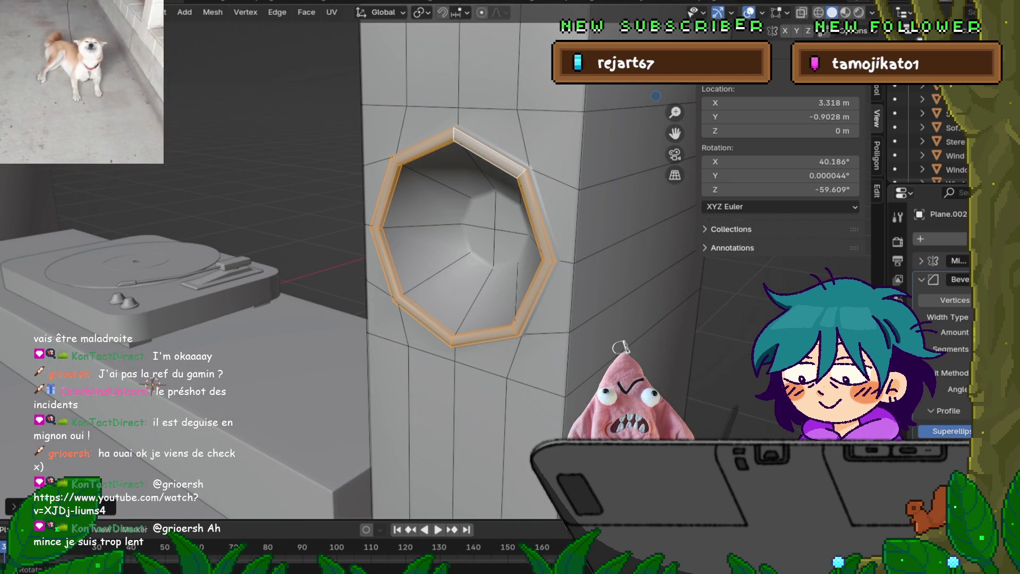
key("KP_1")
middle_click_drag(501, 155, 515, 155)
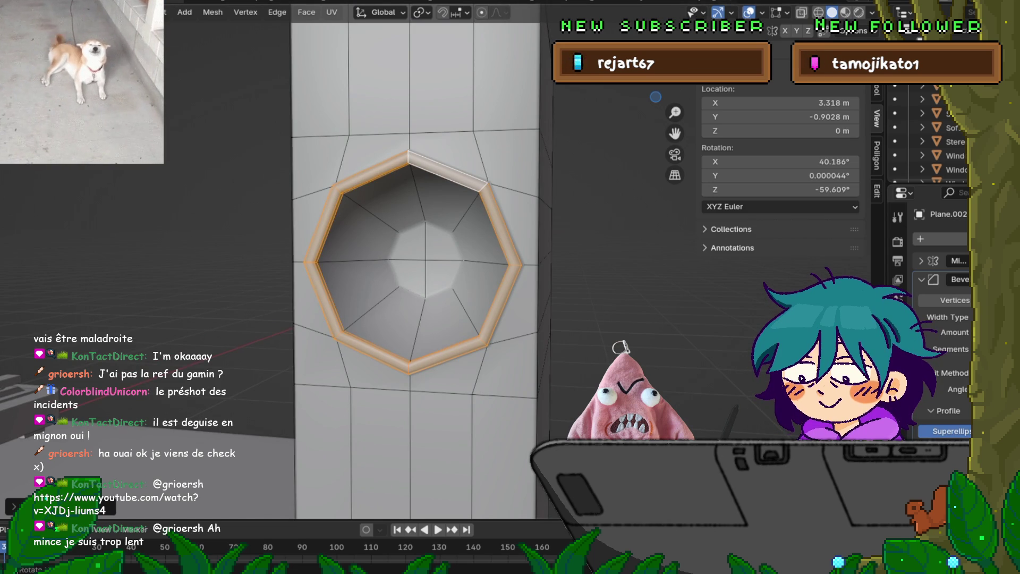
Preview a loop cut across the speaker column, cancel it, and switch to face select.
key("ctrl+r")
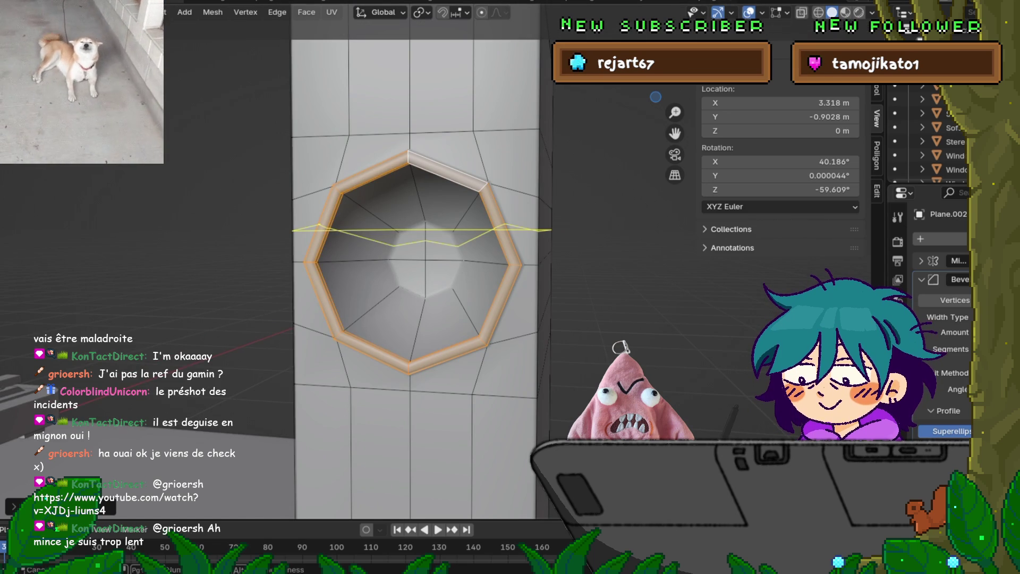
key("Page_Up")
key("Page_Up")
key("Page_Down")
key("Page_Down")
key("Escape")
mouse_move(414, 265)
middle_mouse_down()
mouse_move(340, 265)
mouse_move(425, 266)
middle_mouse_up()
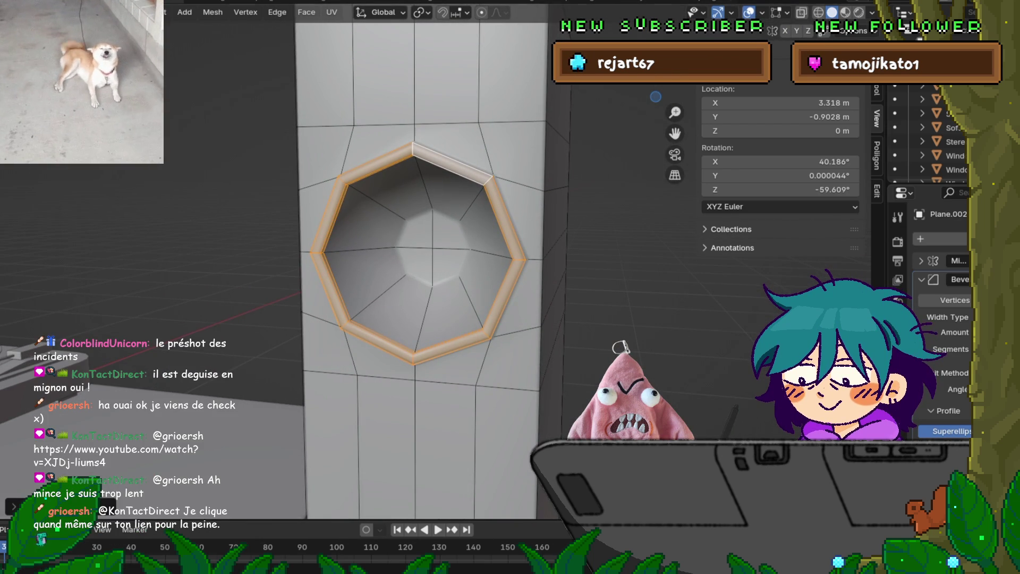
key("3")
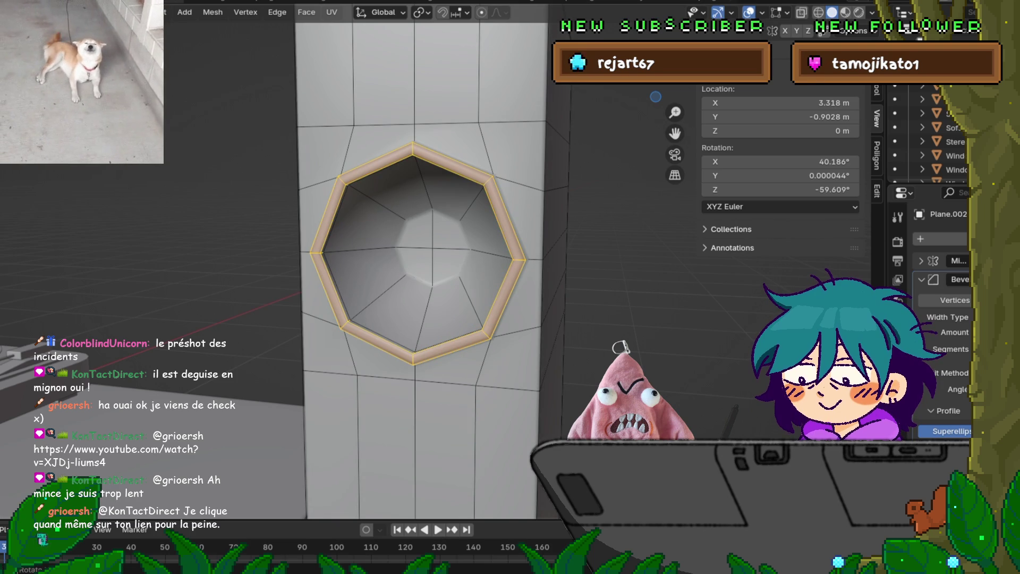
mouse_move(414, 265)
middle_mouse_down()
mouse_move(425, 286)
mouse_move(414, 300)
mouse_move(401, 292)
middle_mouse_up()
Bevel the edges around the octagonal hole into a thin, narrow rim.
key("k")
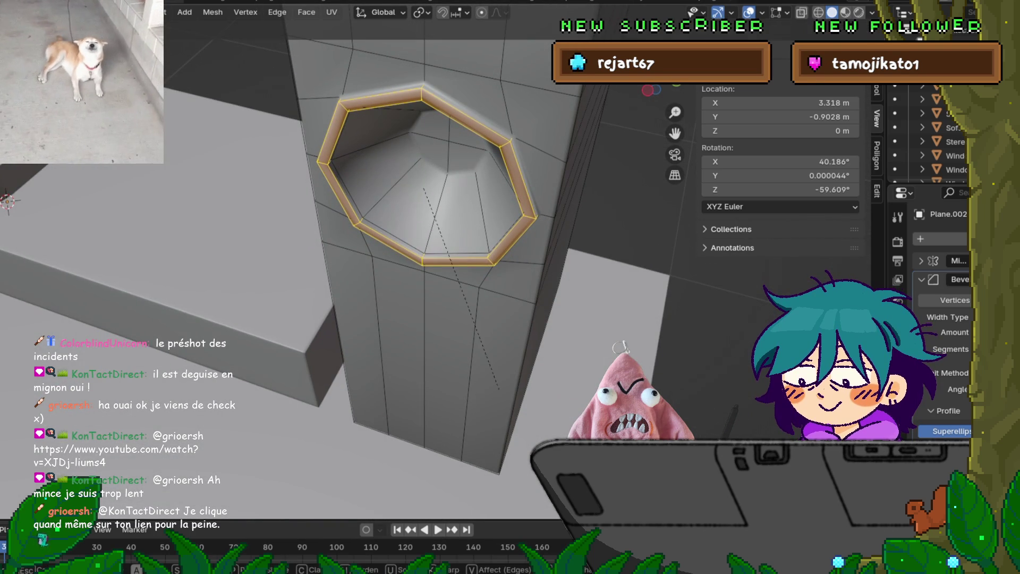
left_click(425, 189)
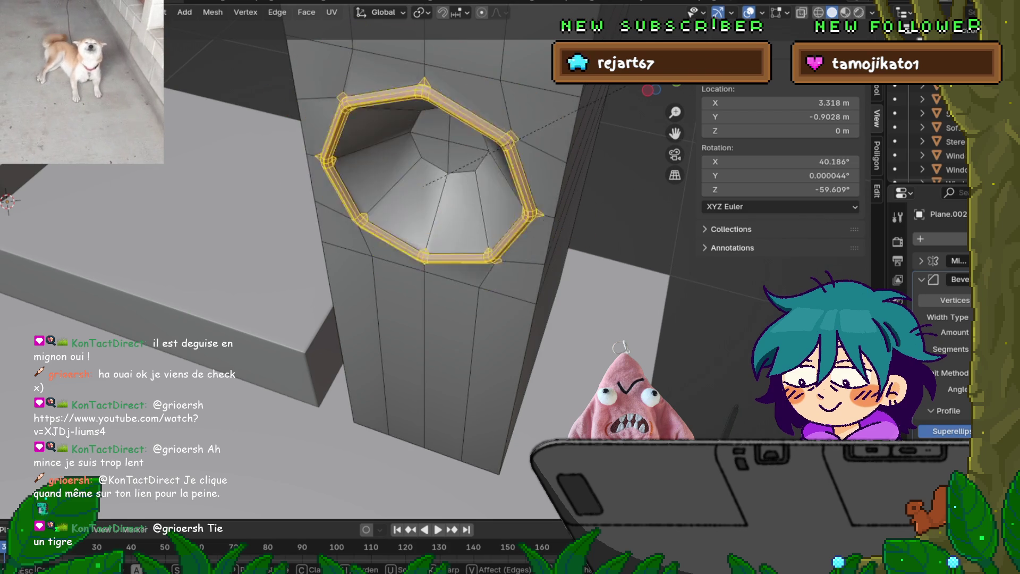
scroll(616, 89, "up", 2)
scroll(619, 87, "down", 4)
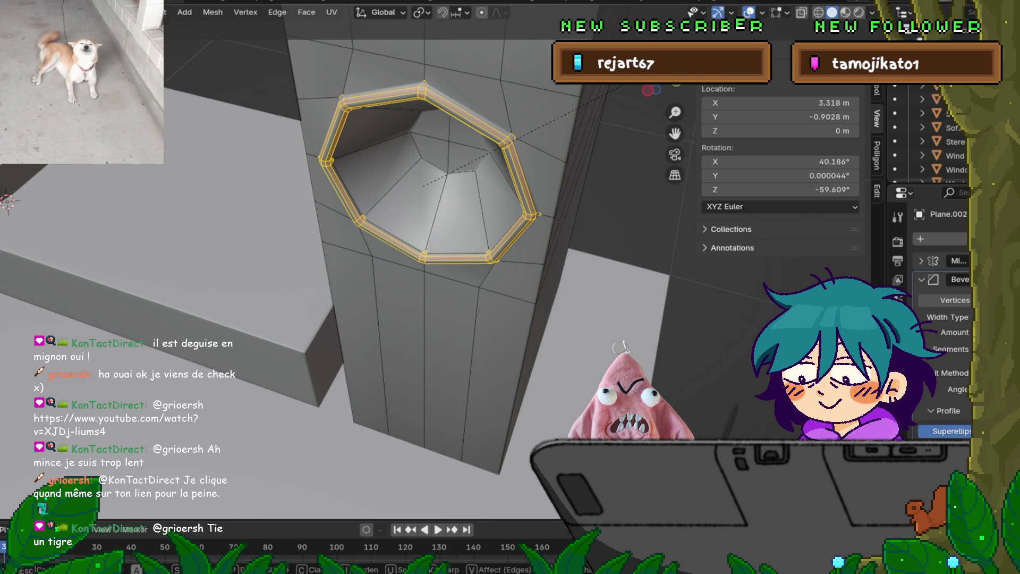
scroll(618, 87, "down", 2)
scroll(619, 87, "up", 2)
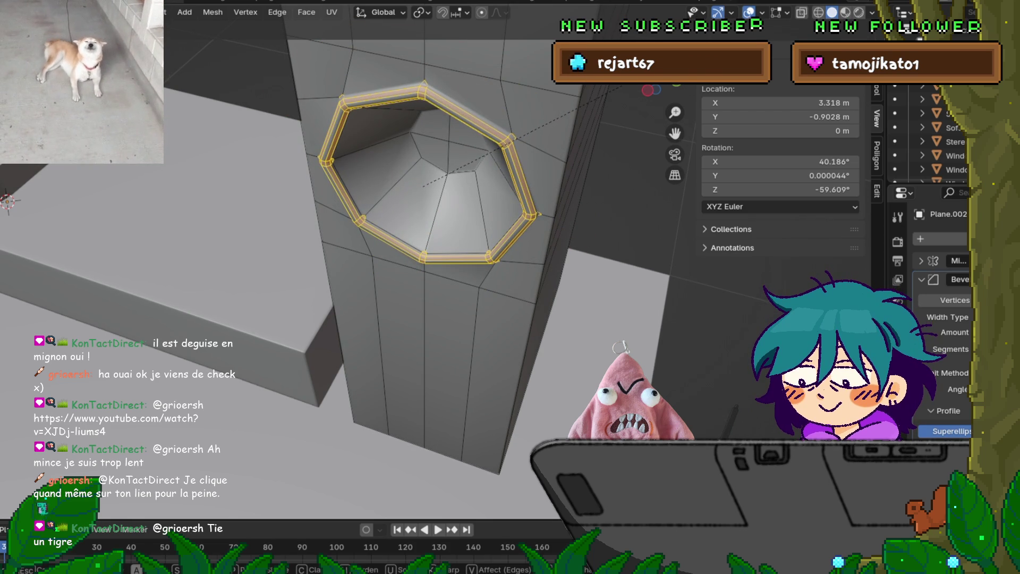
scroll(619, 86, "up", 1)
scroll(619, 86, "up", 1)
scroll(619, 87, "down", 1)
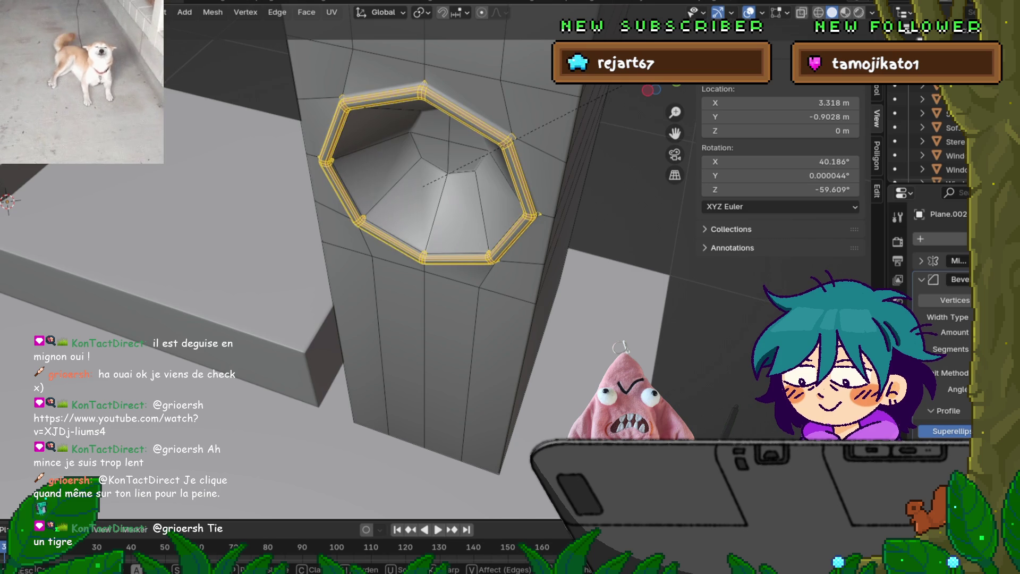
scroll(618, 86, "down", 2)
scroll(619, 86, "down", 2)
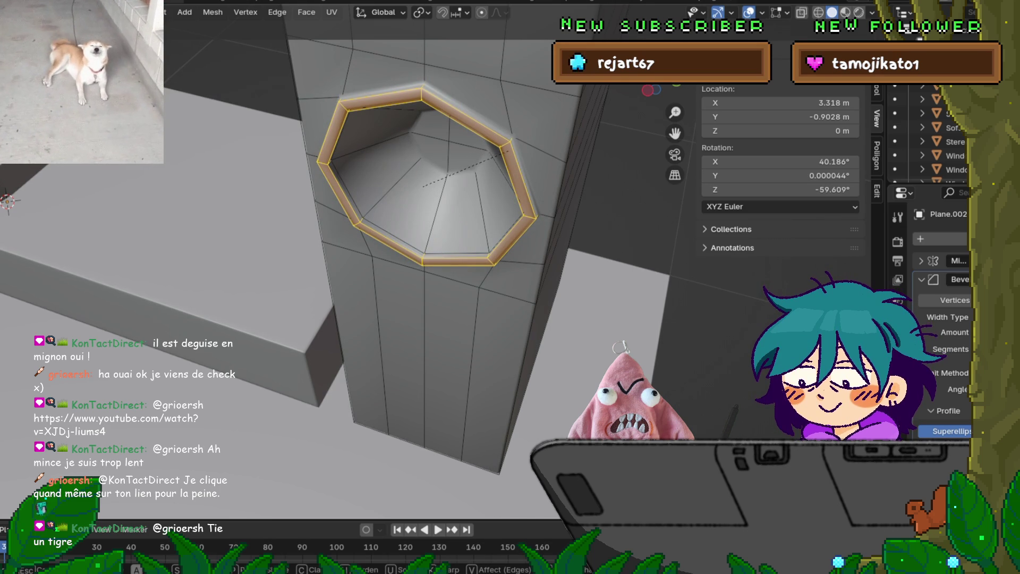
scroll(643, 96, "up", 5)
scroll(425, 169, "up", 2)
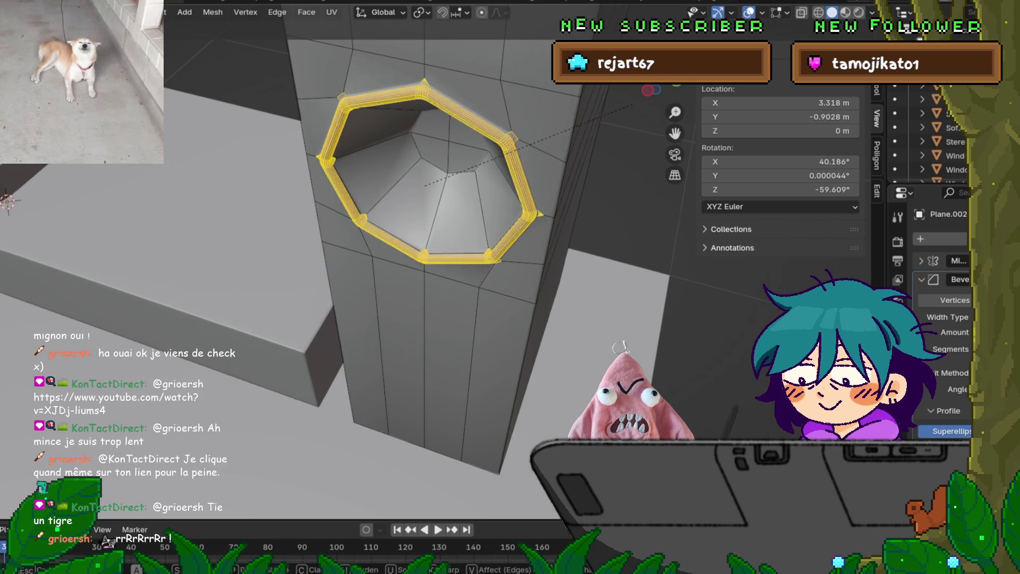
scroll(425, 170, "down", 3)
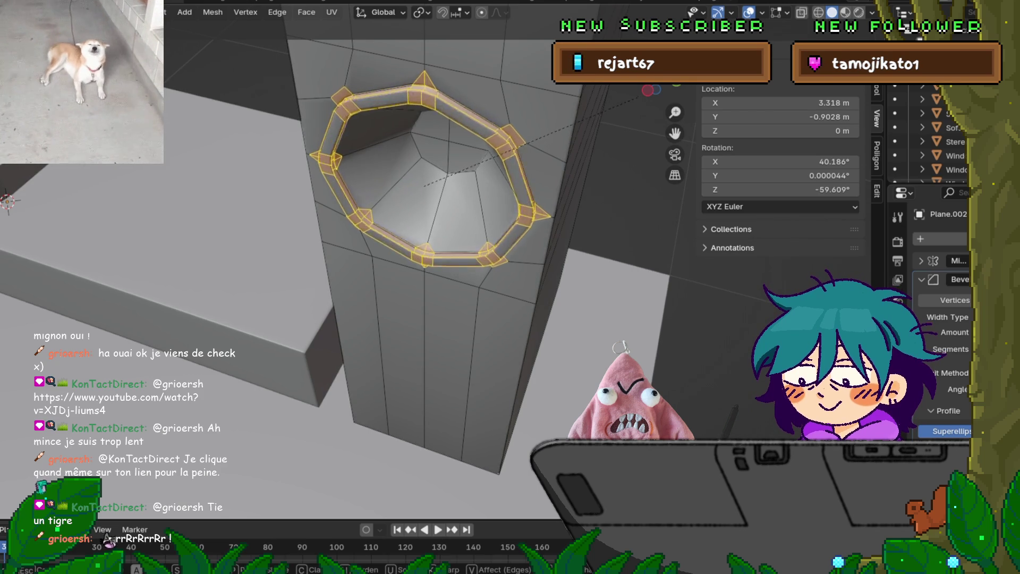
mouse_move(635, 103)
key("Return")
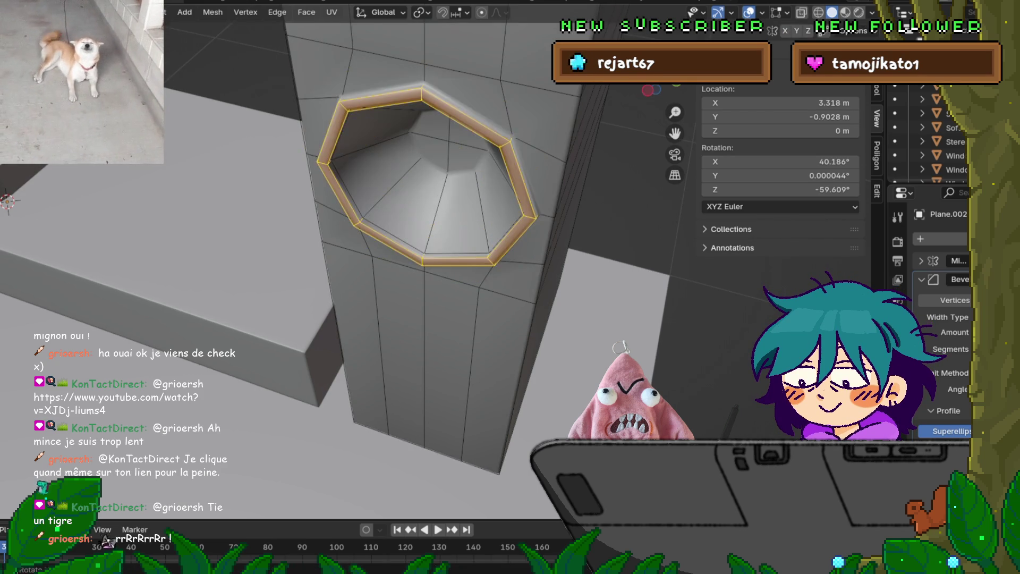
Select the new bevelled edge loop around the hole.
middle_click_drag(645, 91, 585, 160)
left_click(452, 146, "alt")
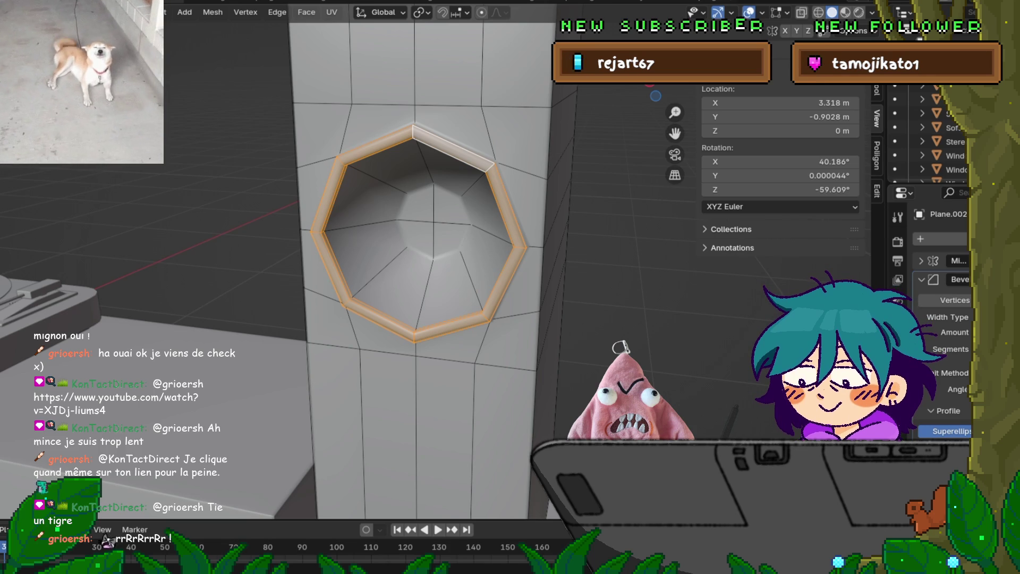
scroll(287, 261, "down", 8)
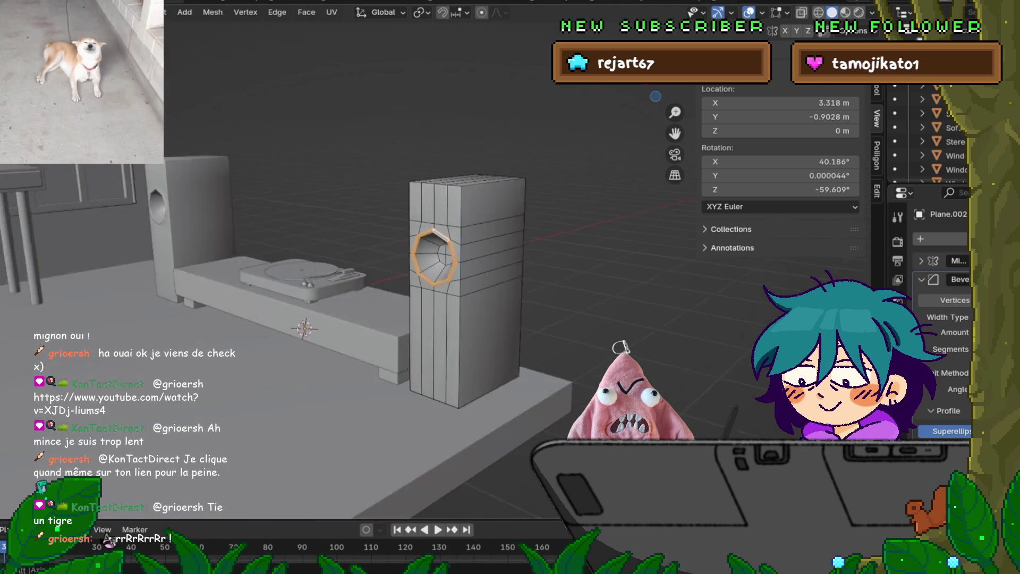
middle_click_drag(318, 266, 372, 261)
scroll(361, 266, "up", 3)
scroll(427, 264, "up", 5)
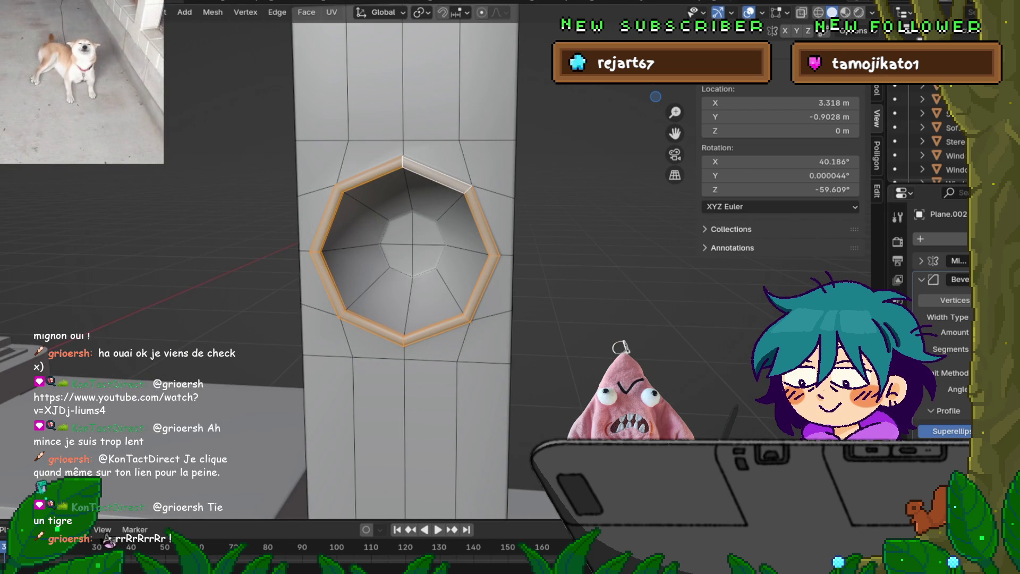
scroll(419, 261, "up", 2)
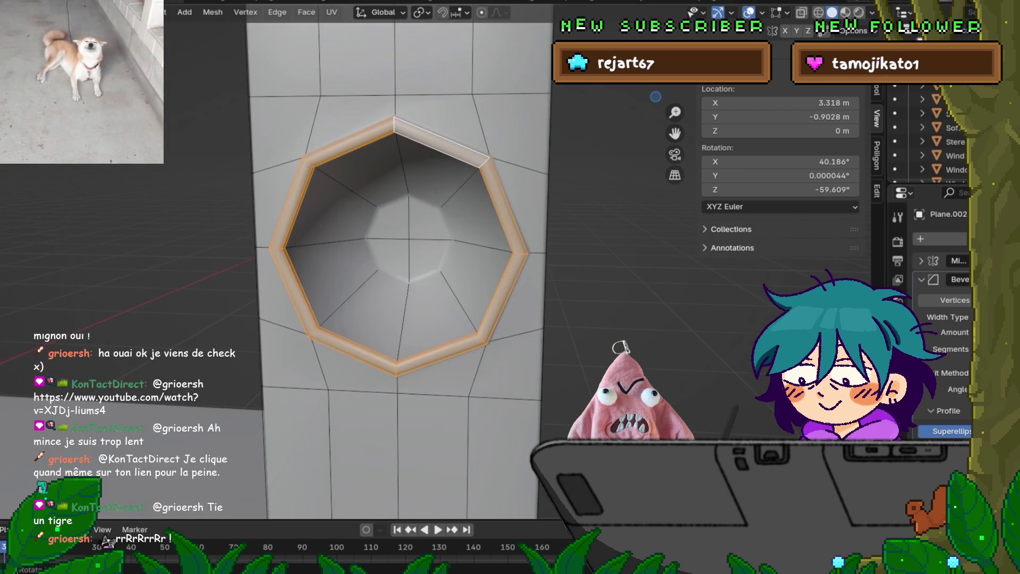
mouse_move(419, 261)
middle_mouse_down()
mouse_move(510, 262)
mouse_move(457, 263)
middle_mouse_up()
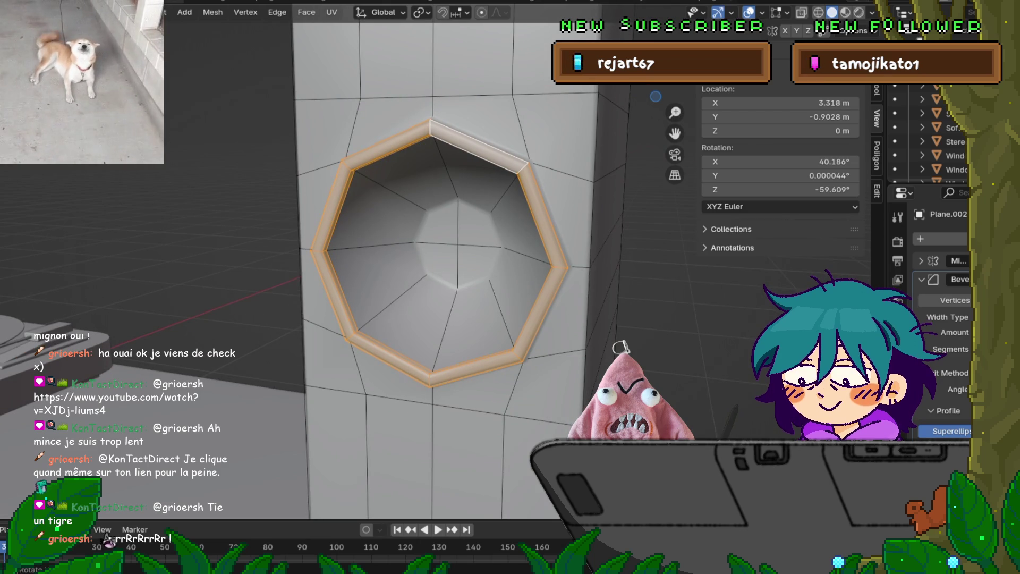
key("2")
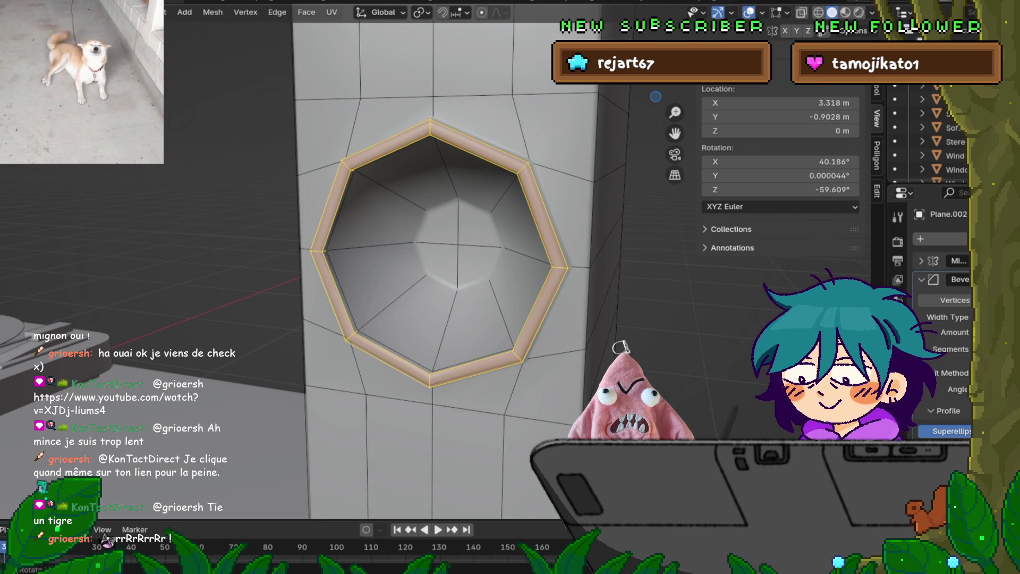
mouse_move(457, 287)
middle_mouse_down()
mouse_move(531, 292)
mouse_move(409, 287)
middle_mouse_up()
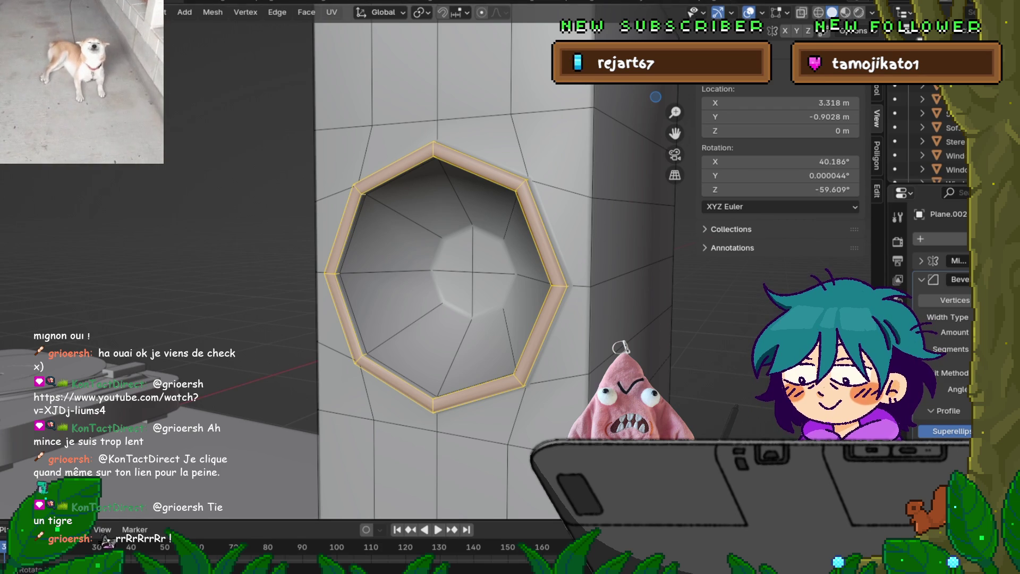
mouse_move(425, 266)
middle_mouse_down()
mouse_move(447, 265)
mouse_move(383, 266)
middle_mouse_up()
scroll(425, 266, "down", 6)
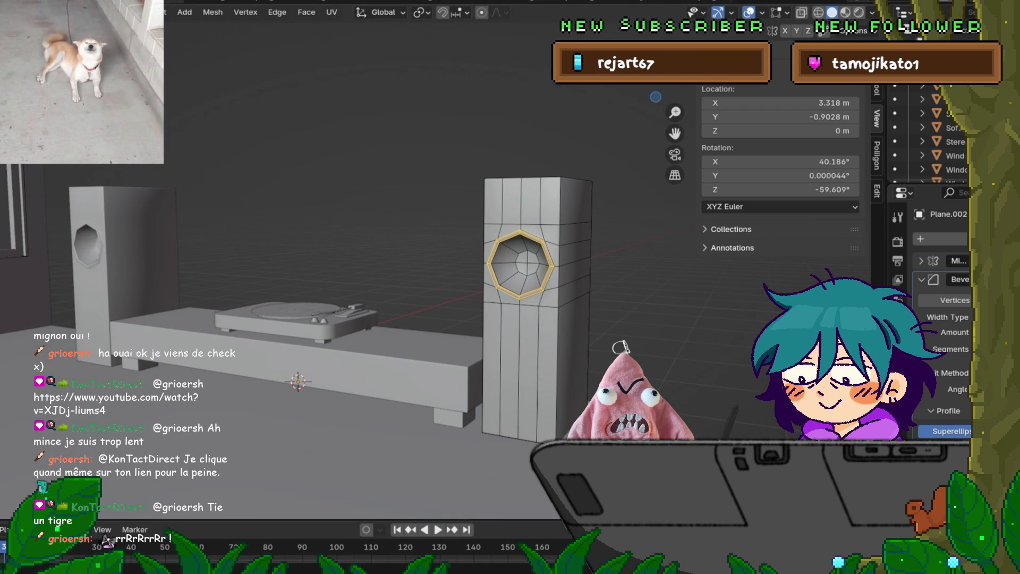
Return to Object Mode and set the speaker Bevel modifier's Limit Method to Angle.
middle_click_drag(371, 265, 297, 266)
key("Tab")
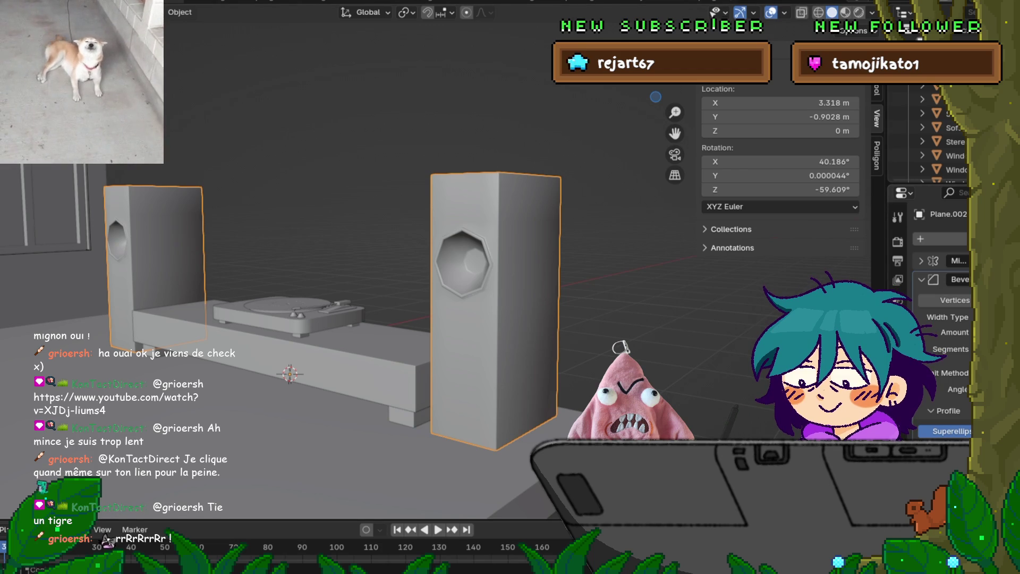
middle_click_drag(340, 265, 319, 276)
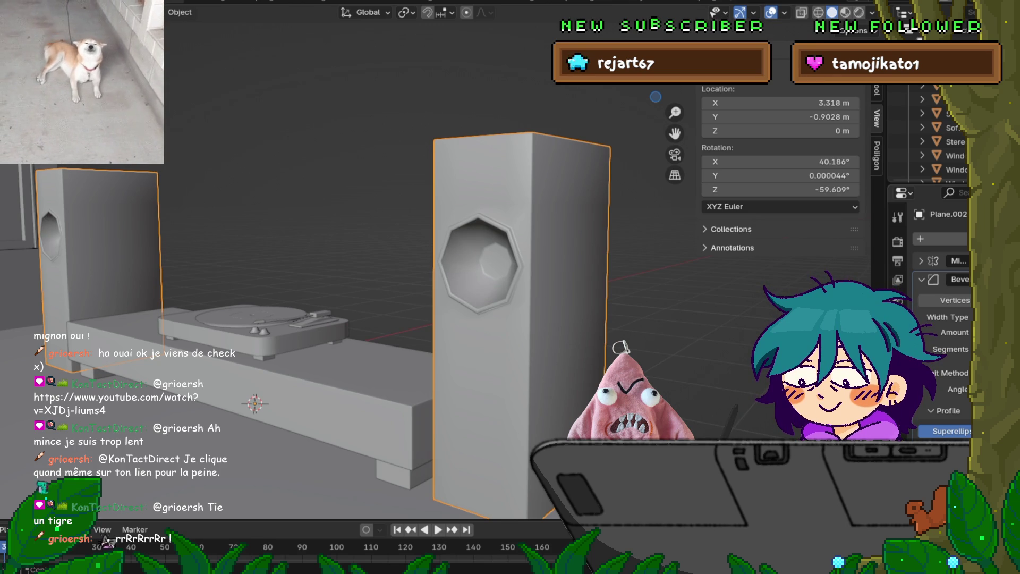
scroll(945, 372, "down", 1)
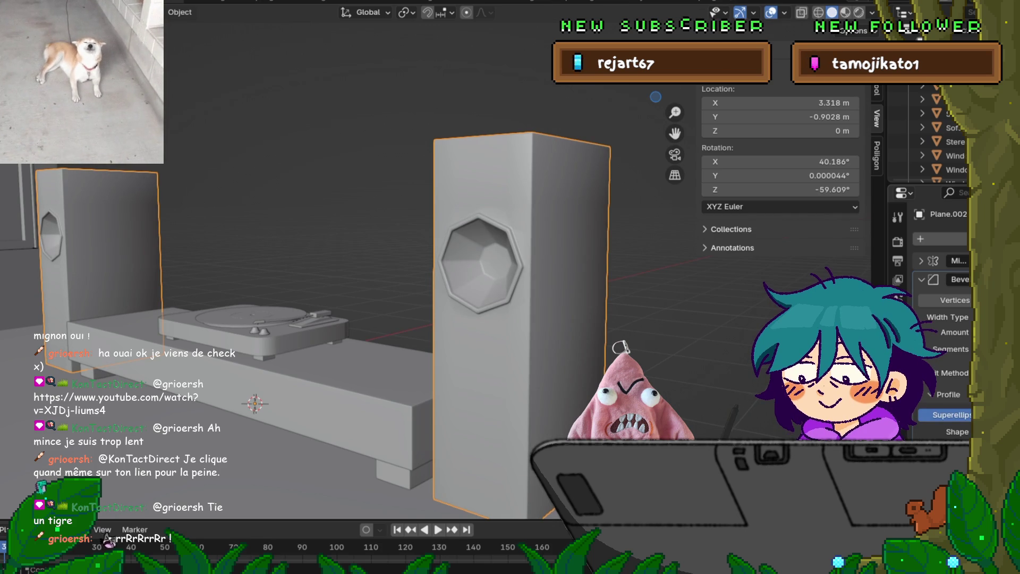
left_click(956, 372)
left_click(956, 393)
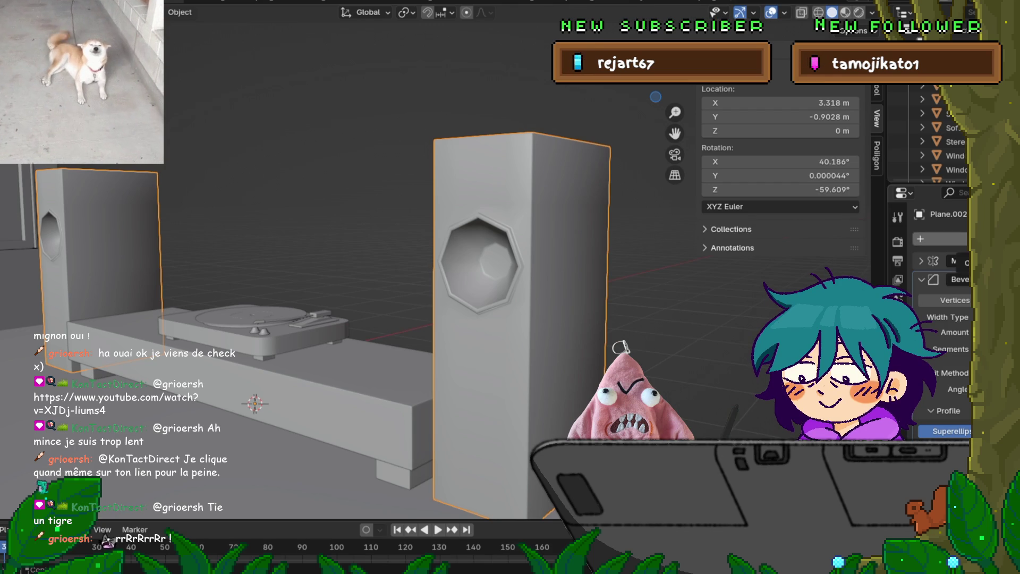
Add a Subdivision Surface modifier to round the octagonal hole.
left_click(937, 238)
mouse_move(914, 240)
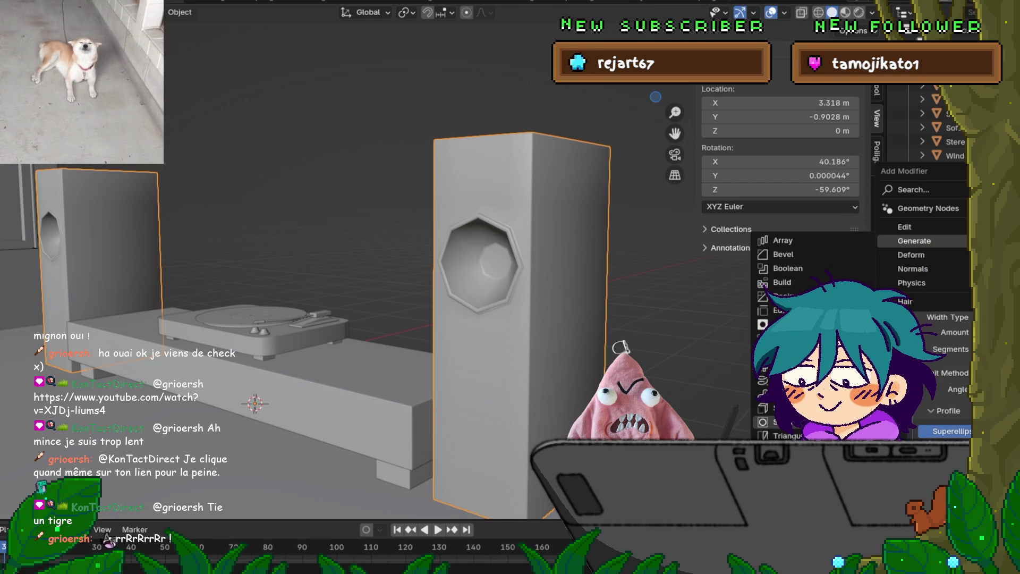
left_click(776, 422)
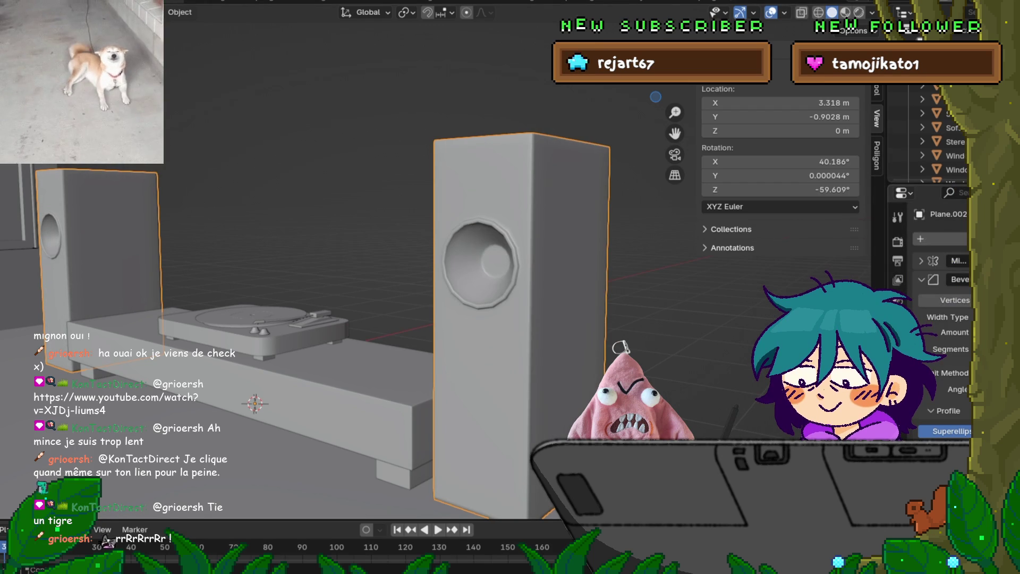
scroll(943, 329, "down", 2)
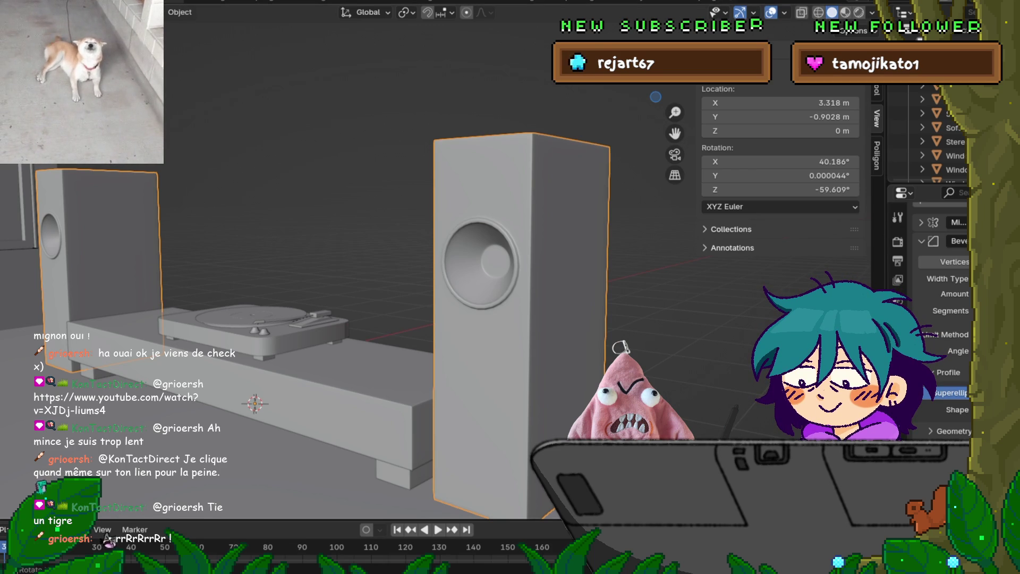
left_click(21, 6)
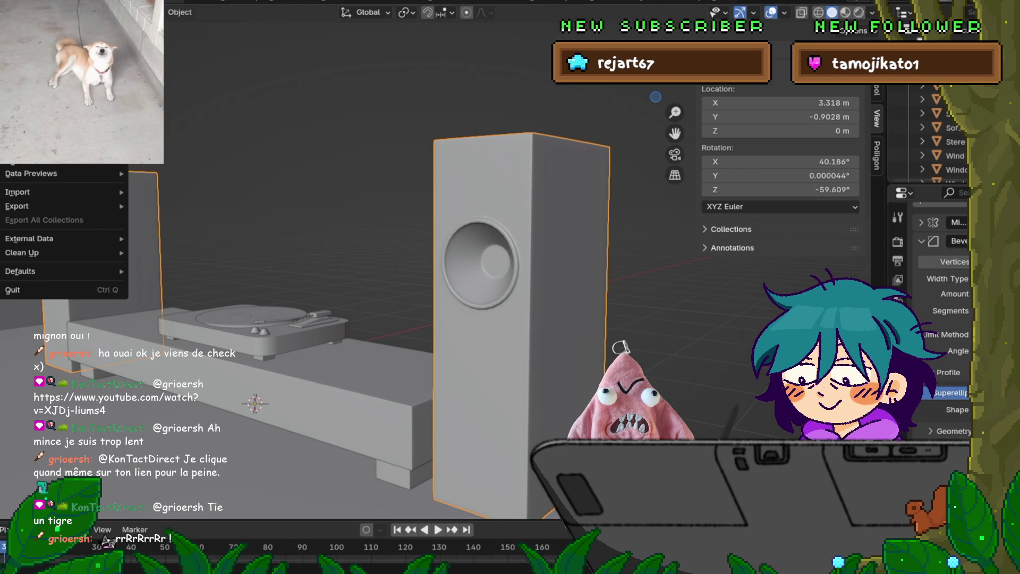
mouse_move(492, 572)
mouse_move(371, 266)
middle_mouse_down()
mouse_move(424, 250)
mouse_move(345, 265)
middle_mouse_up()
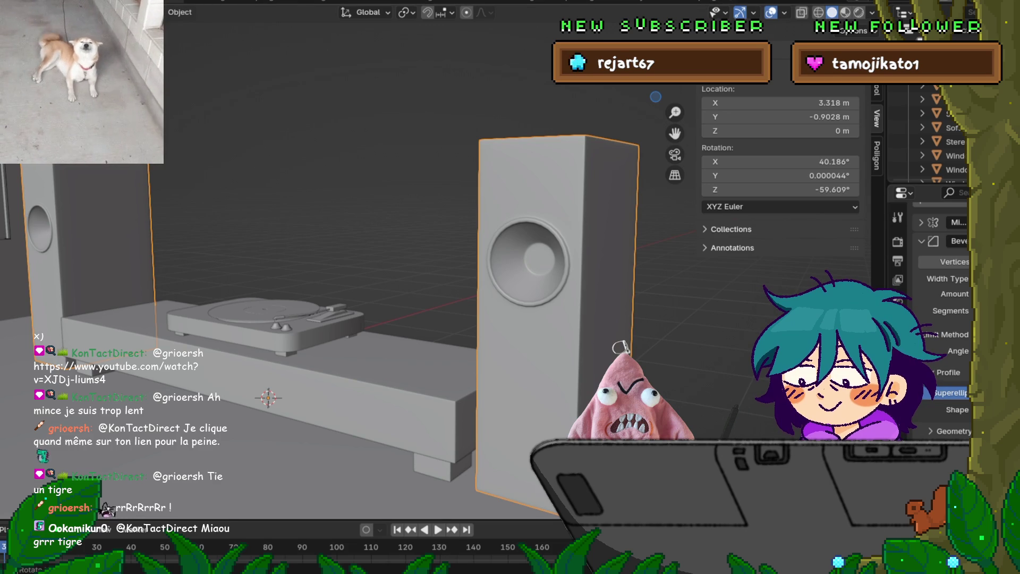
key("Tab")
scroll(396, 340, "up", 2)
scroll(605, 284, "up", 5)
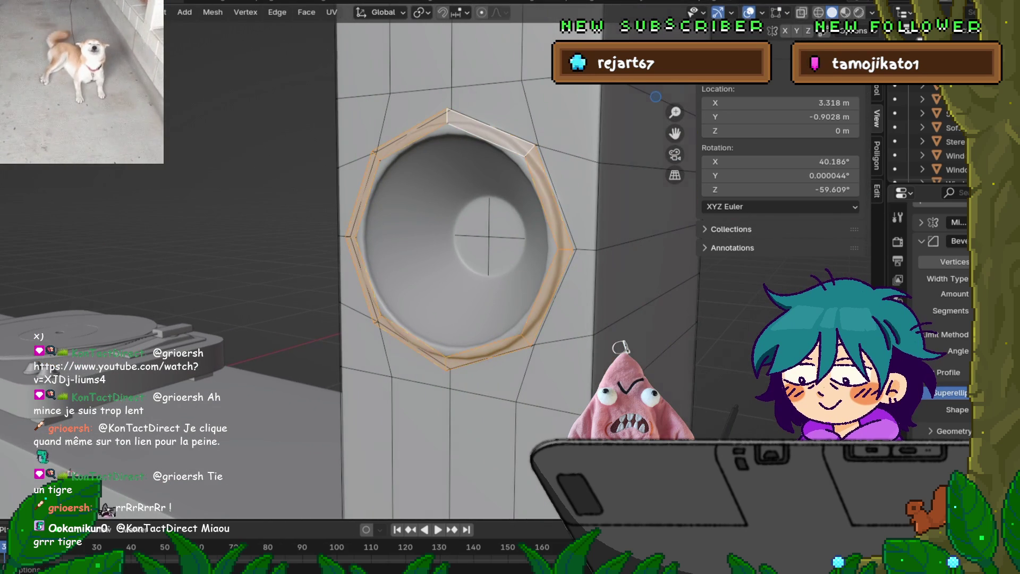
Extrude the cone's centre face and shift it along X into a dust cap, then leave Edit Mode.
left_click(472, 218)
middle_click_drag(478, 319, 435, 318)
key("e")
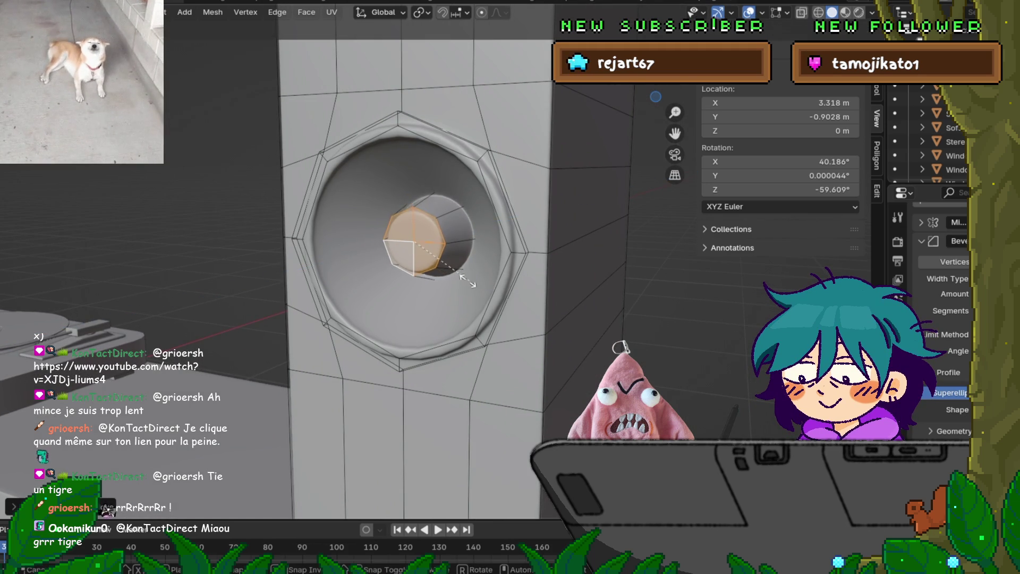
key("Return")
middle_click_drag(478, 319, 446, 302)
key("g")
key("y")
key("x")
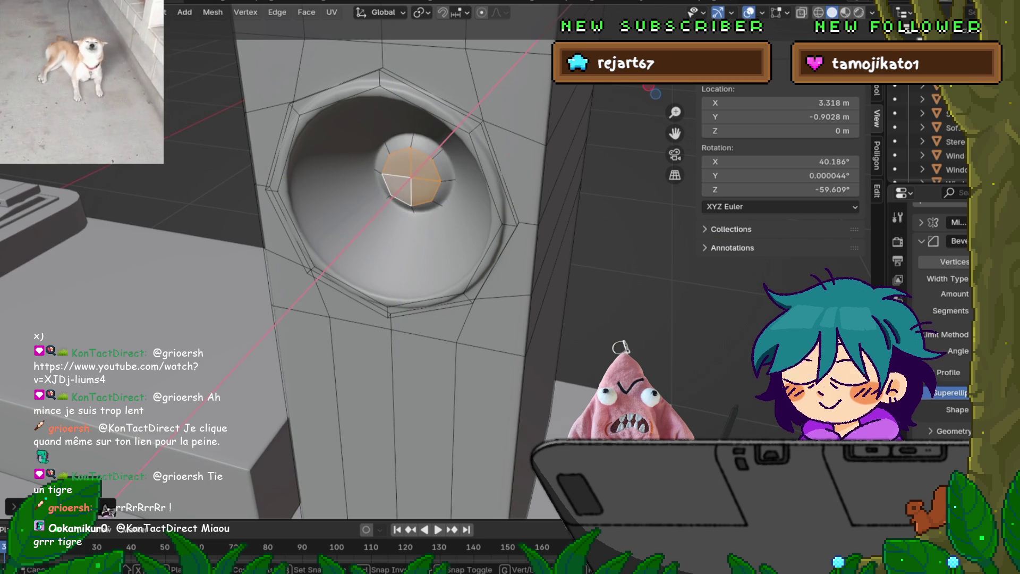
key("Return")
mouse_move(404, 265)
middle_mouse_down()
mouse_move(372, 244)
mouse_move(393, 263)
mouse_move(473, 255)
middle_mouse_up()
key("alt+a")
key("Tab")
scroll(372, 265, "down", 3)
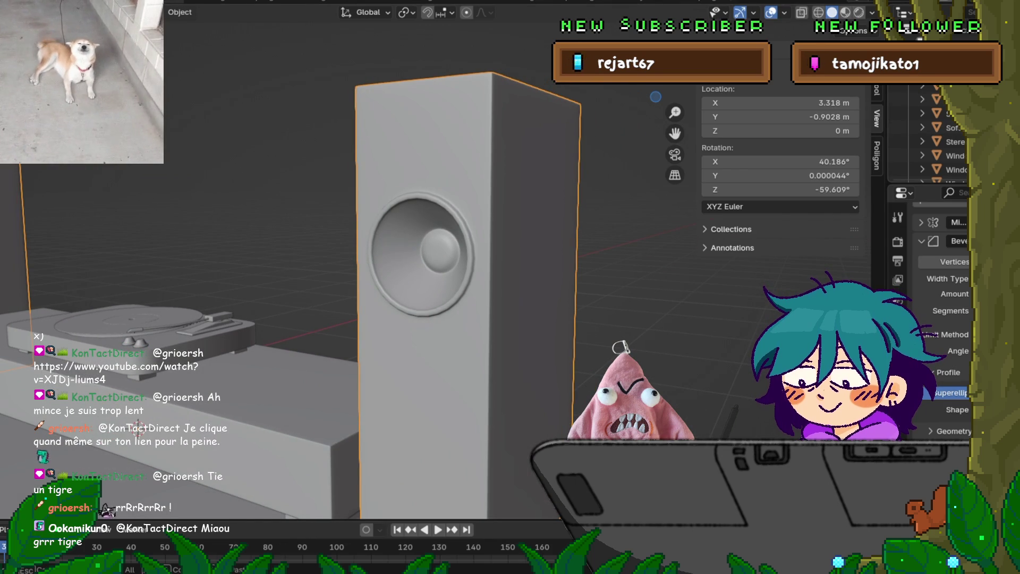
Select the stereo table and add a trial plane to the scene.
left_click(951, 127)
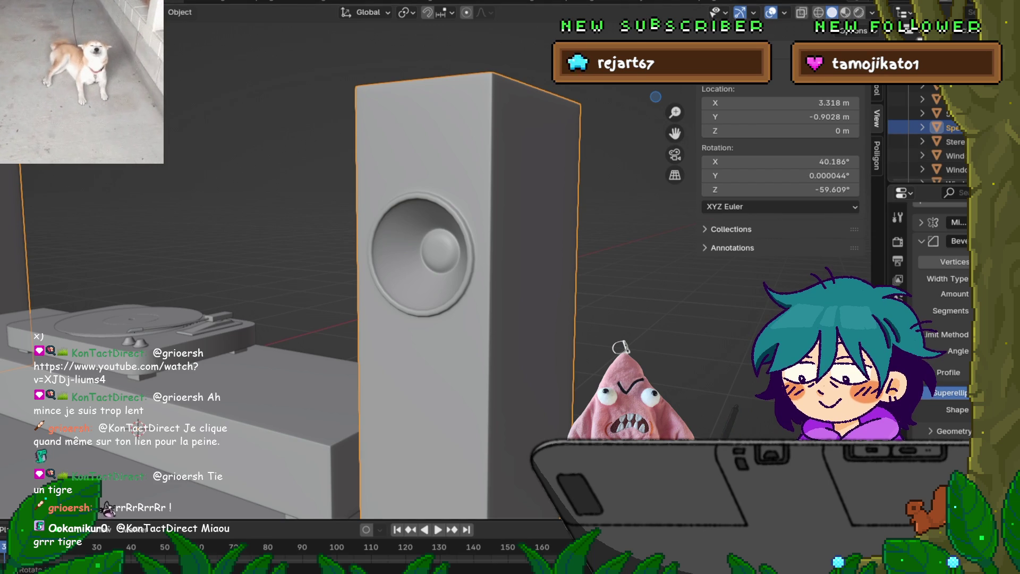
scroll(340, 265, "down", 5)
mouse_move(340, 265)
middle_mouse_down()
mouse_move(446, 265)
mouse_move(431, 266)
middle_mouse_up()
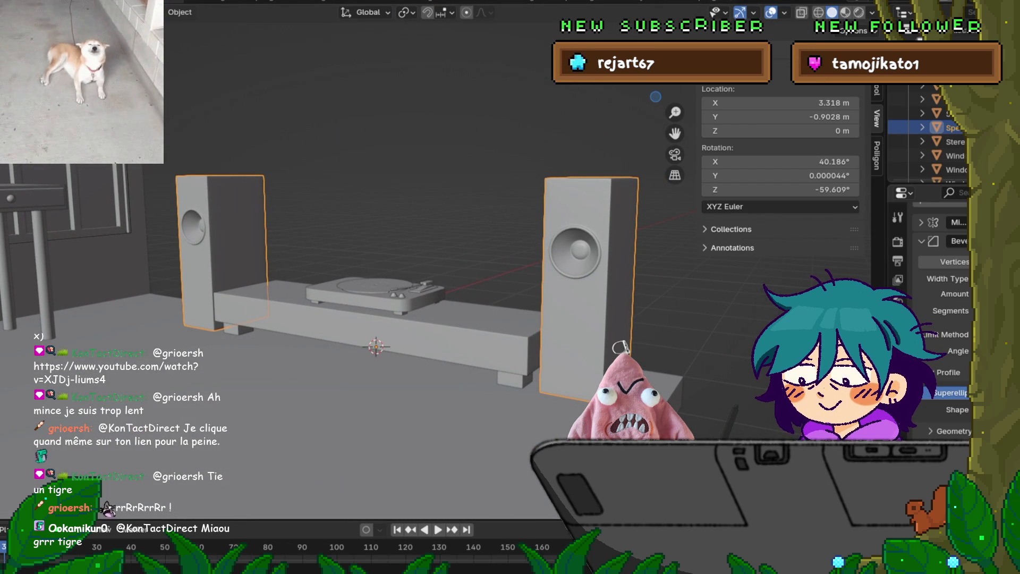
middle_click_drag(430, 266, 350, 255)
left_click(531, 361)
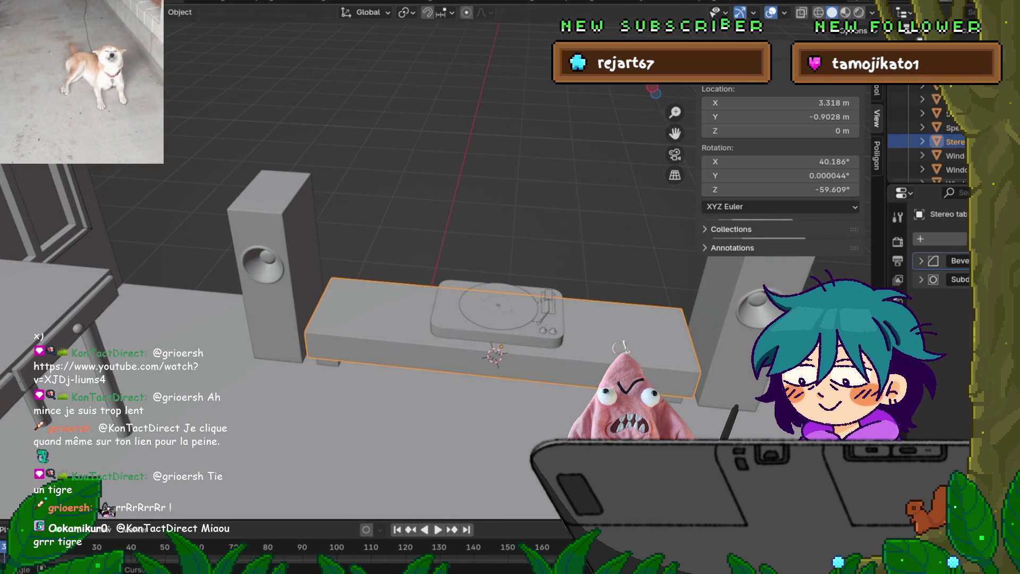
key("shift+a")
mouse_move(380, 268)
left_click(424, 268)
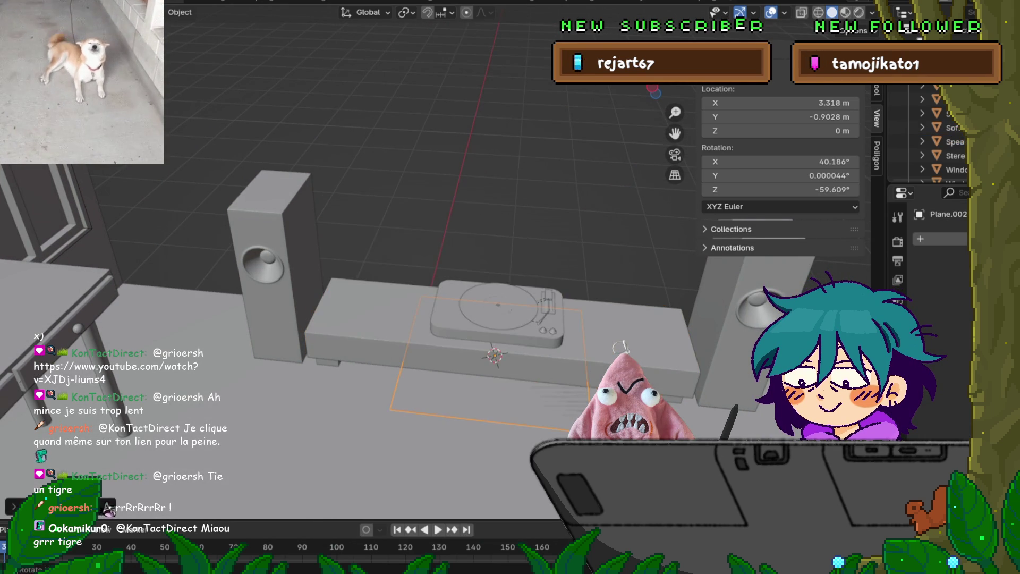
mouse_move(425, 267)
middle_mouse_down()
mouse_move(404, 260)
mouse_move(408, 247)
middle_mouse_up()
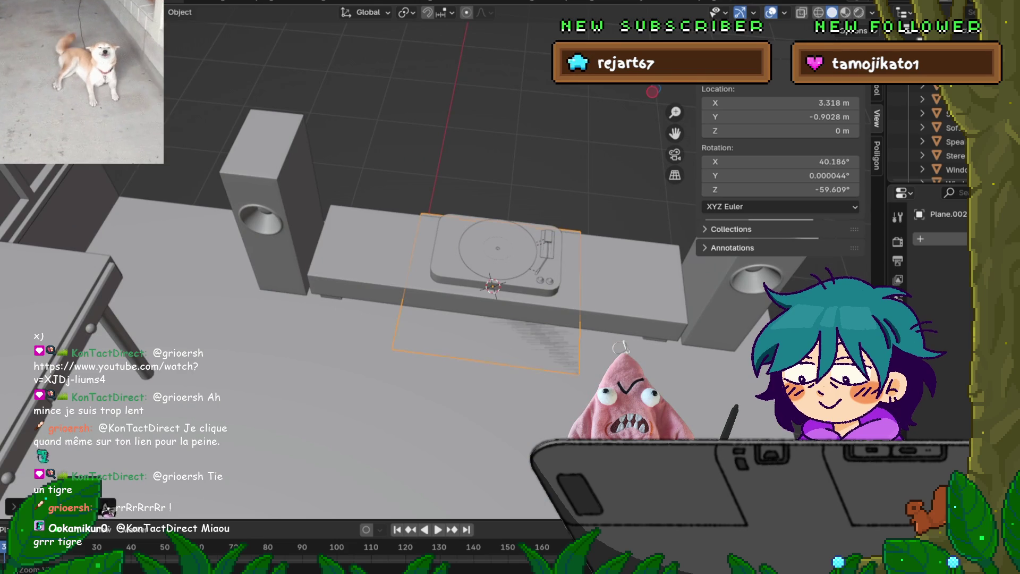
left_click(408, 247)
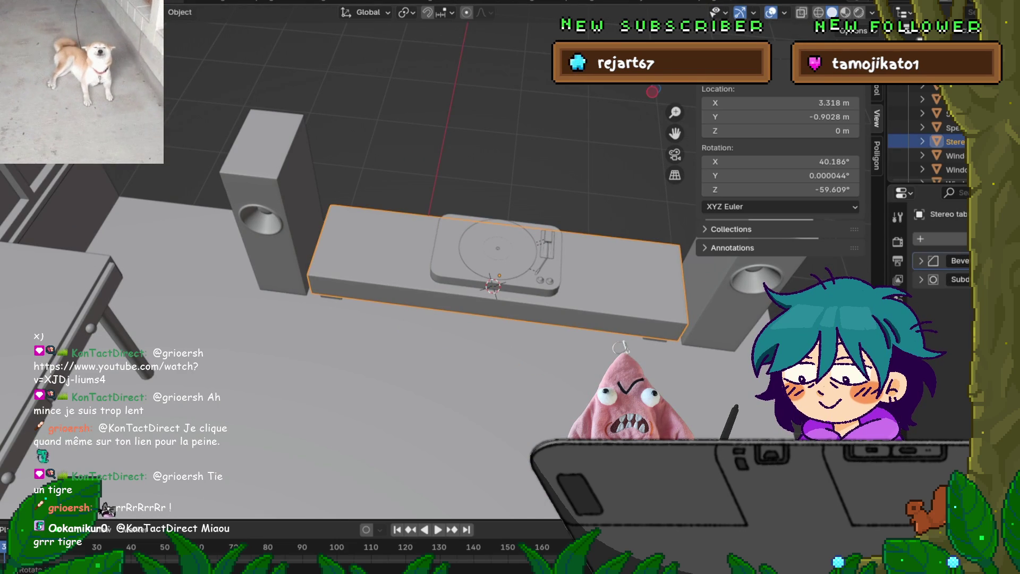
Dismiss the apply-transform menu, add another plane, then undo back to the stereo table.
key("ctrl+a")
key("Escape")
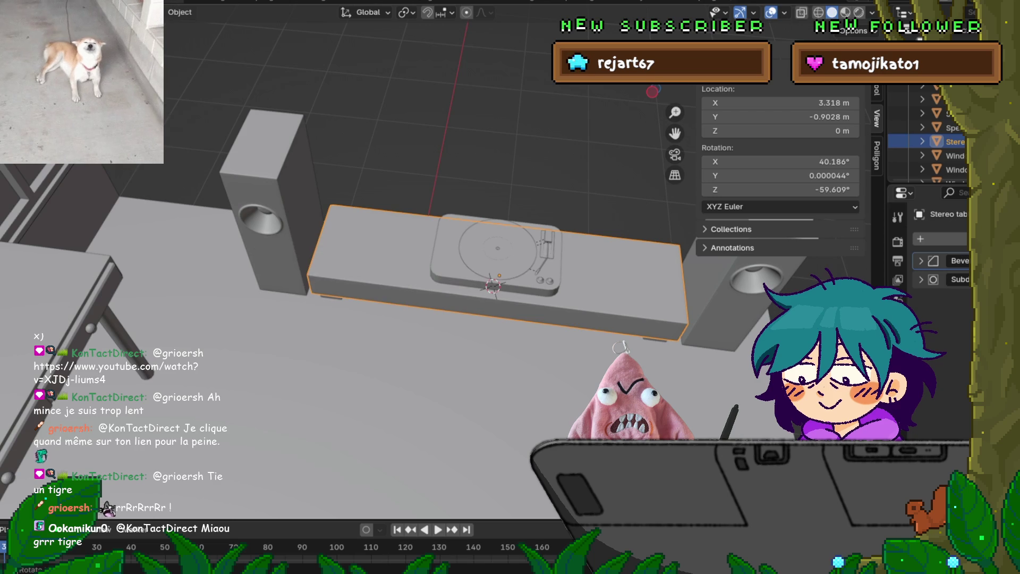
key("alt+a")
key("shift+a")
mouse_move(297, 216)
left_click(419, 218)
mouse_move(510, 371)
middle_mouse_down()
mouse_move(510, 244)
mouse_move(510, 329)
middle_mouse_up()
key("ctrl+z")
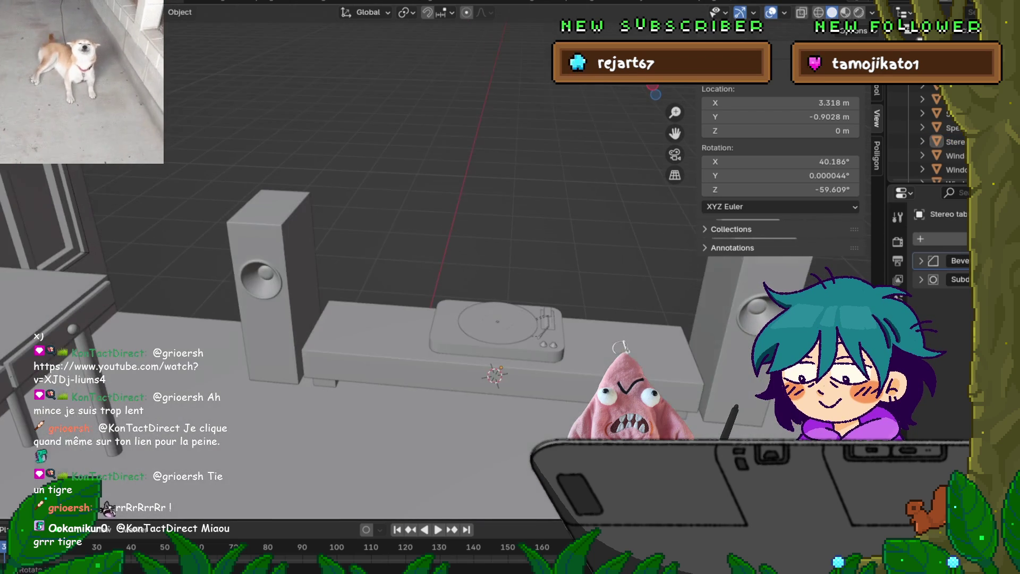
key("ctrl+z")
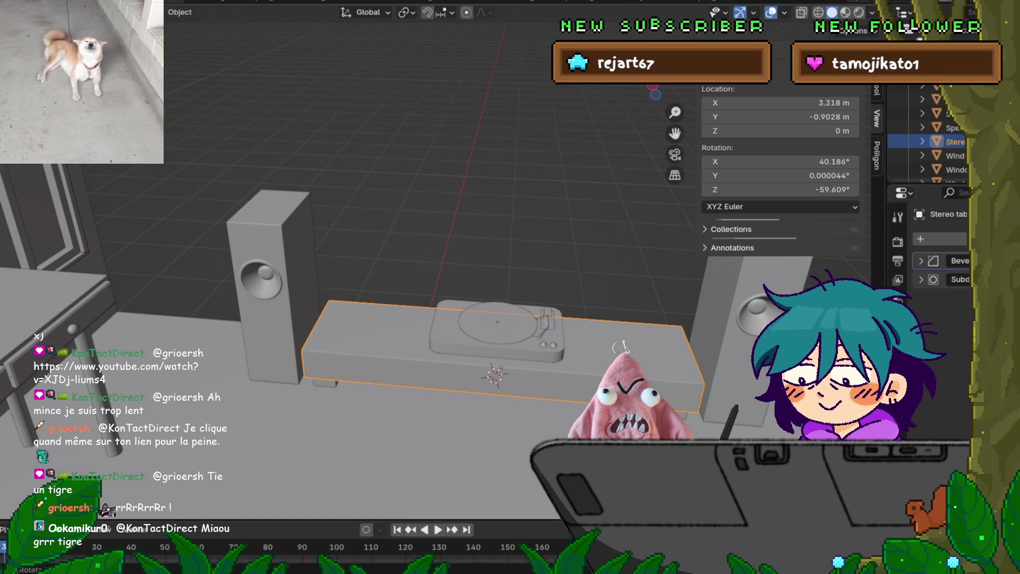
Snap the 3D cursor to the turntable and add Plane.002 centred there.
key("Tab")
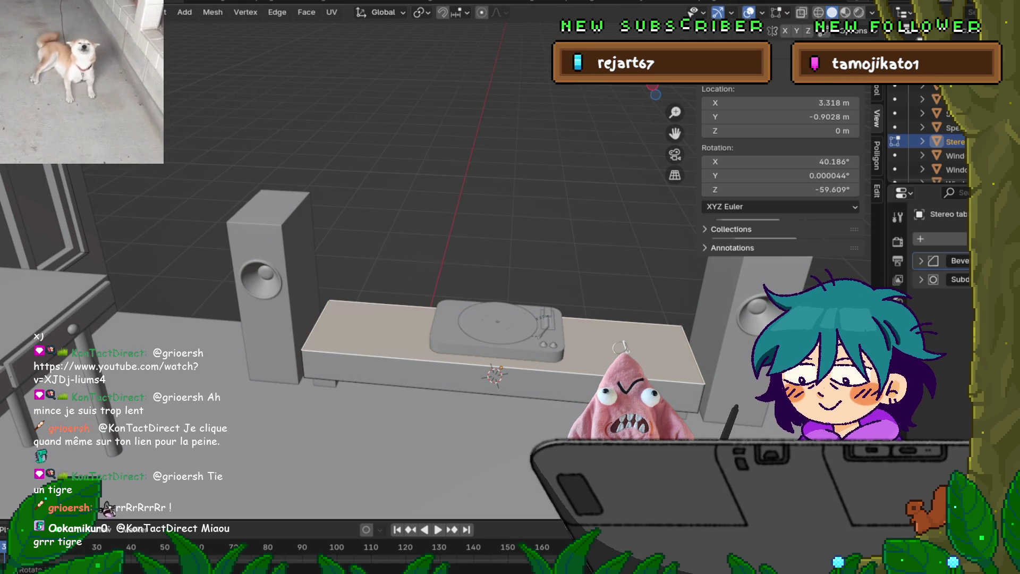
key("shift+s")
left_click(383, 409)
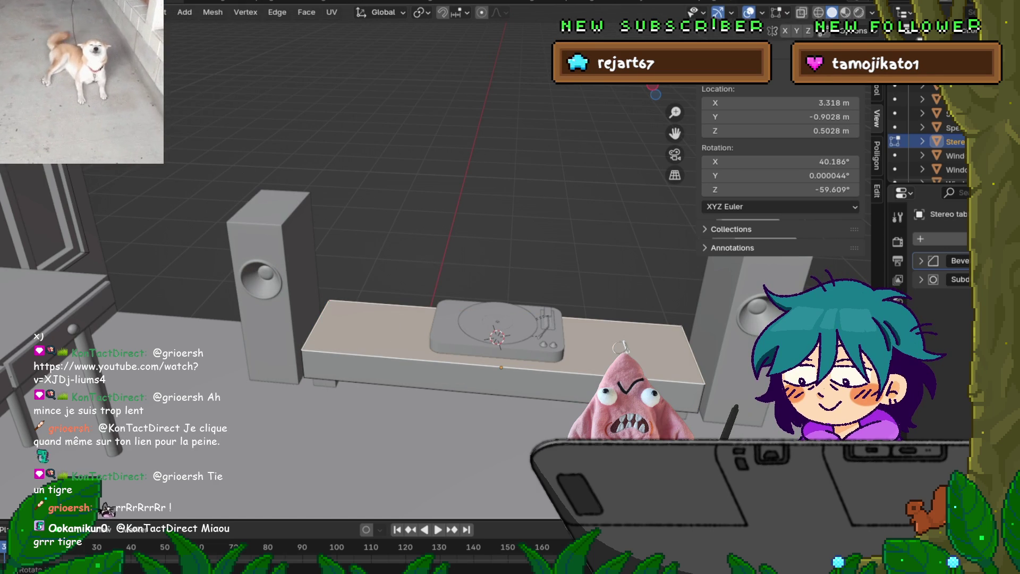
key("Tab")
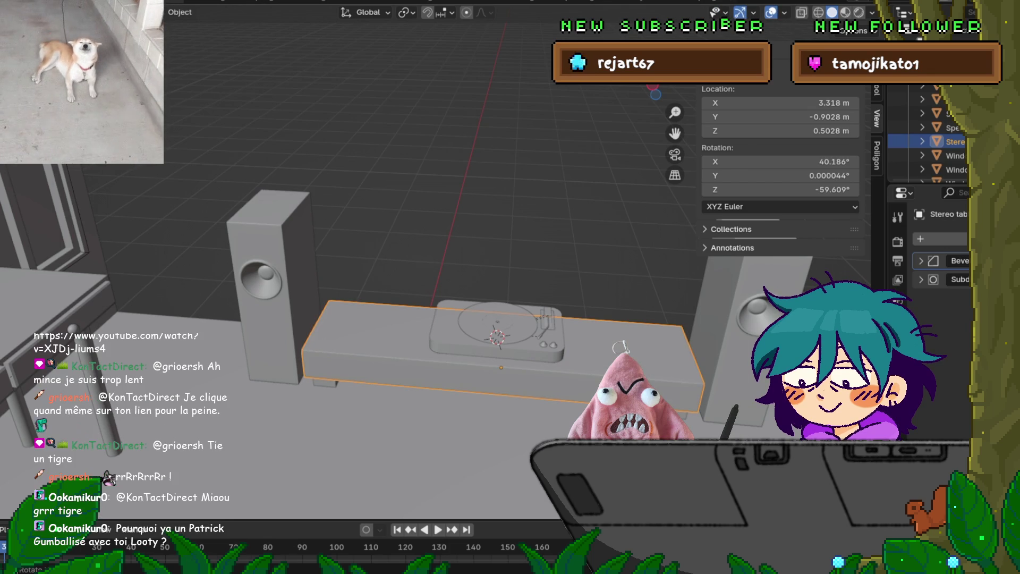
key("shift+a")
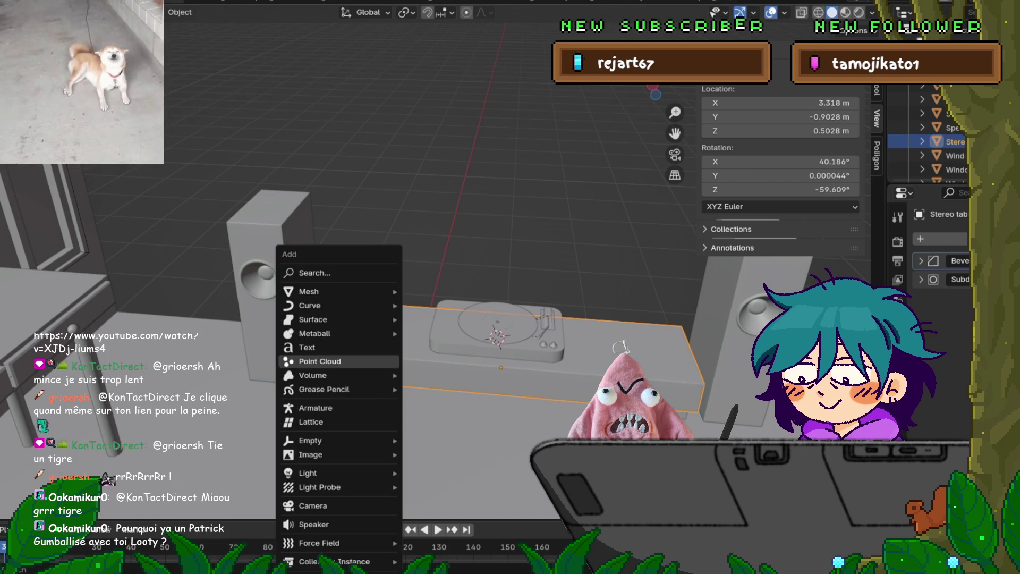
mouse_move(319, 292)
left_click(435, 26)
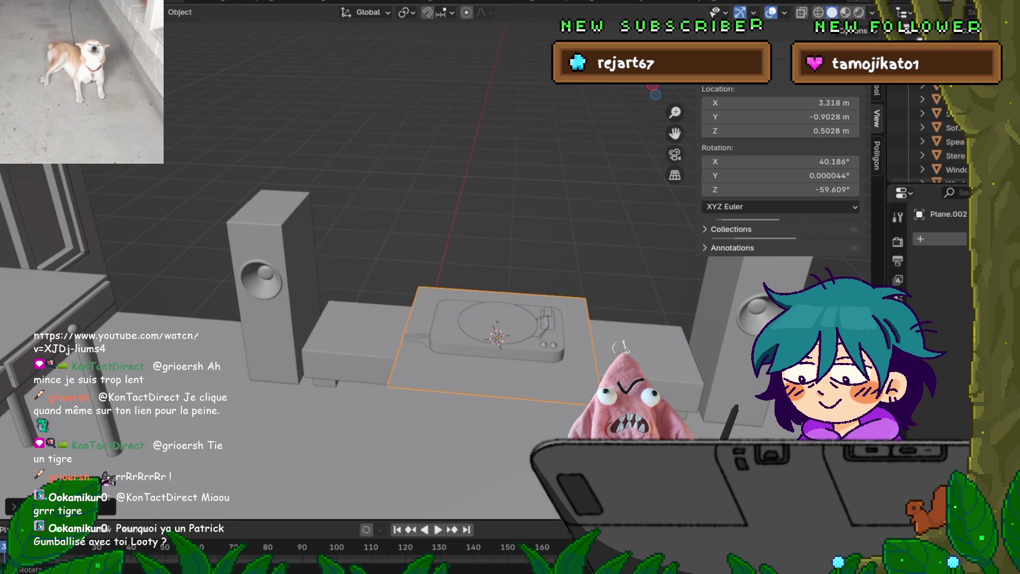
key("Tab")
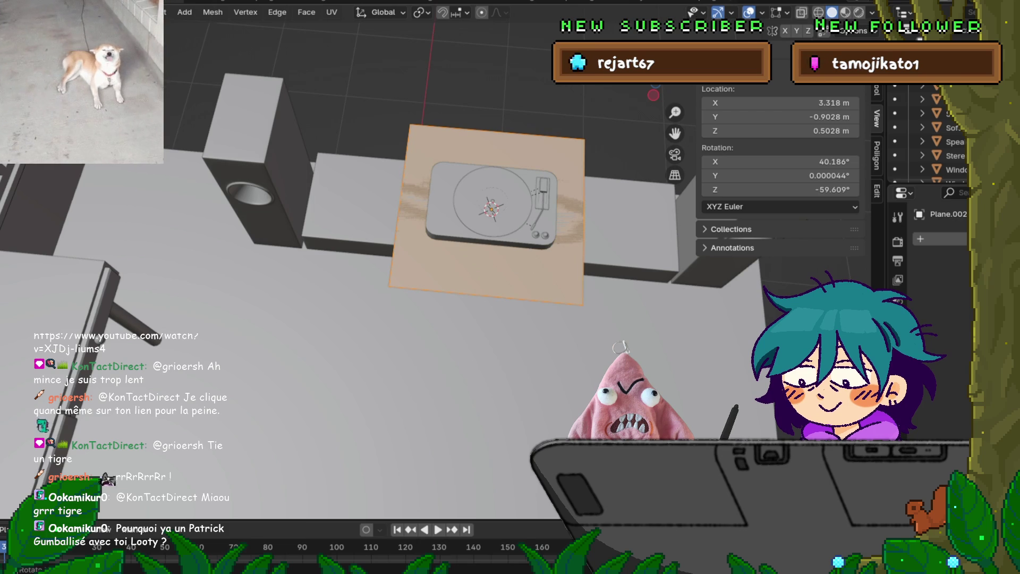
Move the plane face along Y, shrink it, and slide it across the cabinet top.
key("g")
key("Escape")
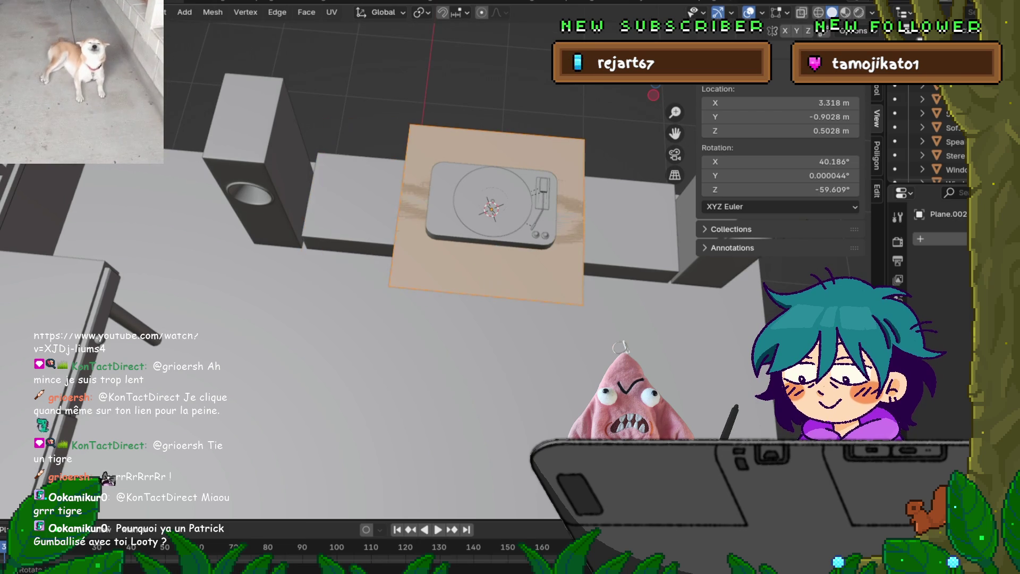
key("g")
key("x")
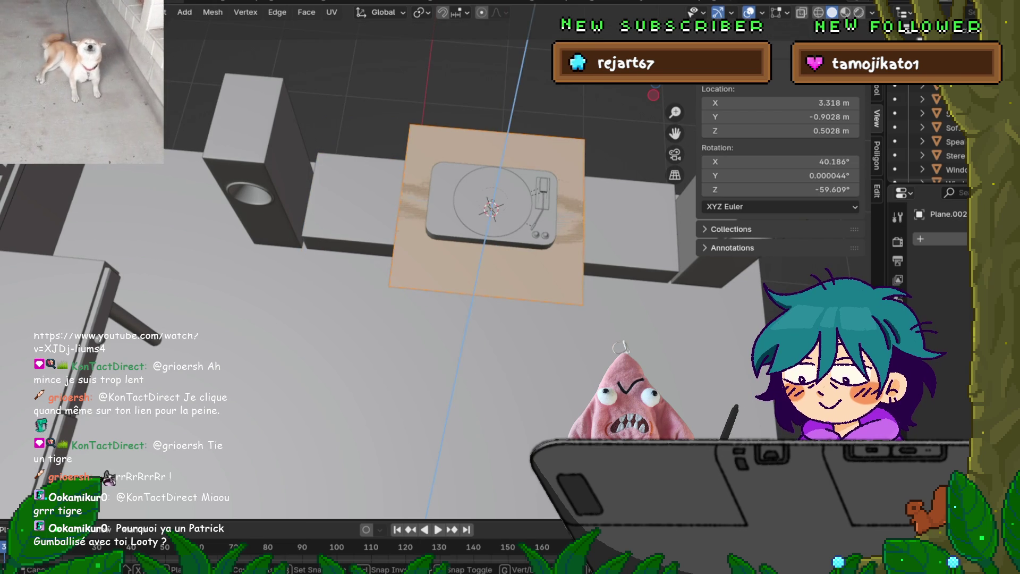
key("y")
key("Return")
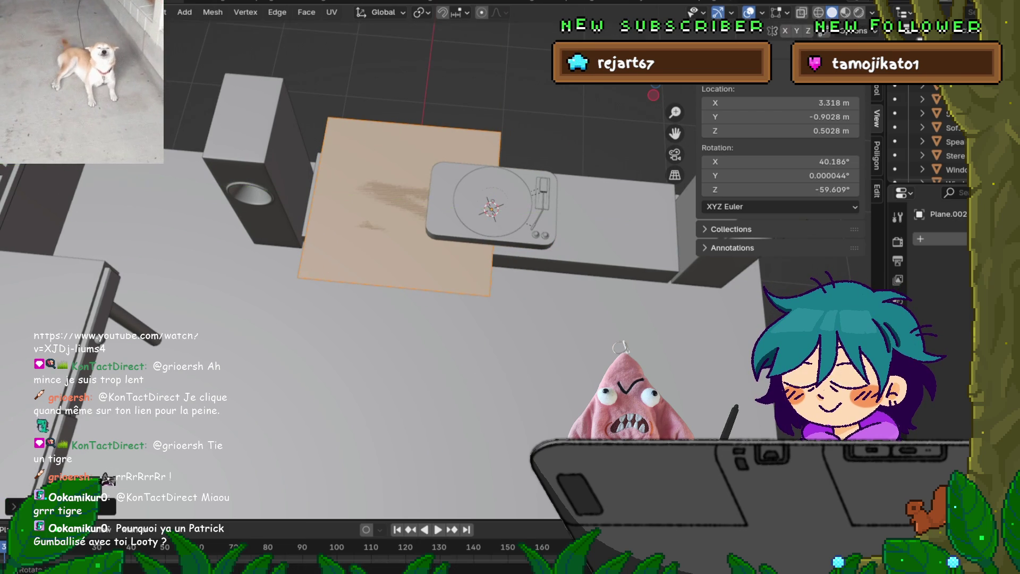
key("s")
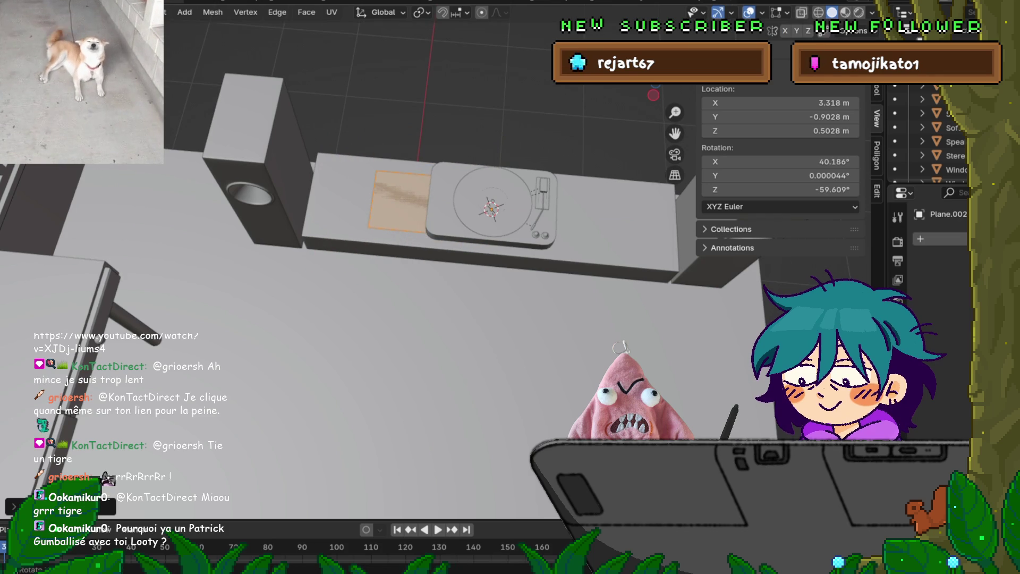
middle_click_drag(403, 319, 404, 372)
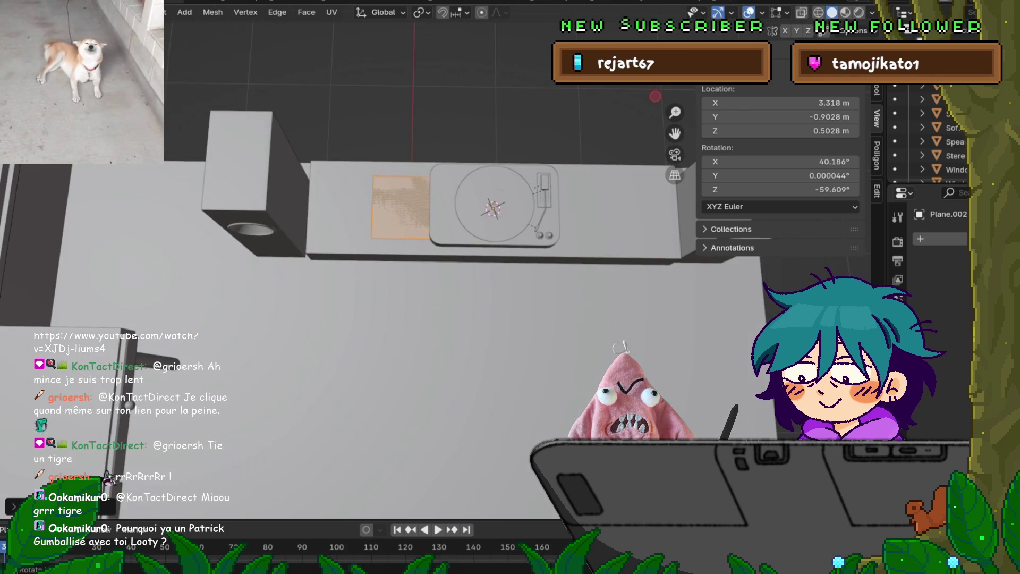
middle_click_drag(404, 318, 441, 343)
key("g")
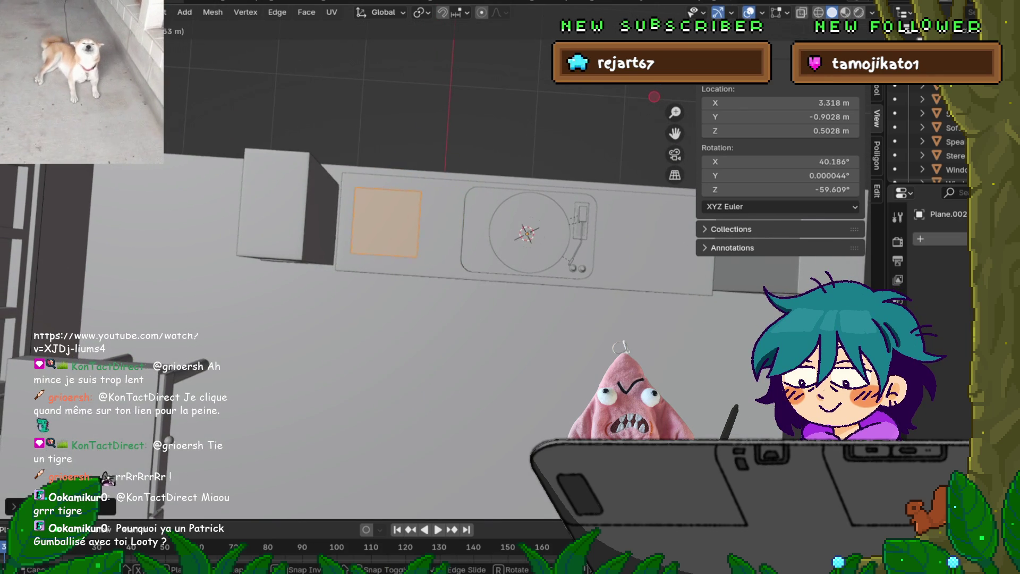
mouse_move(621, 346)
middle_mouse_down()
mouse_move(620, 302)
mouse_move(620, 366)
middle_mouse_up()
Resize the square plane along Y and check it from a low side view.
key("s")
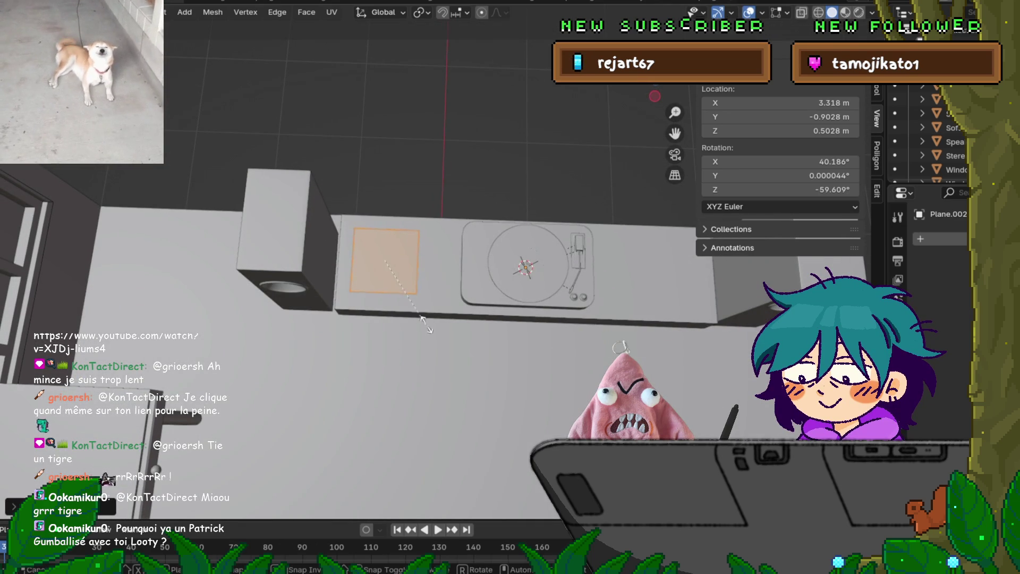
key("y")
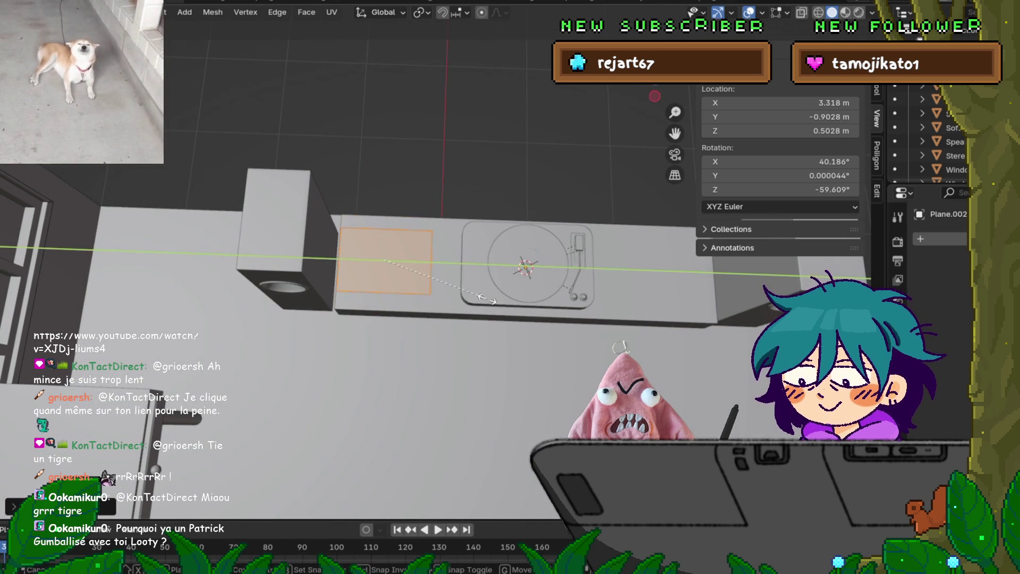
key("Escape")
key("s")
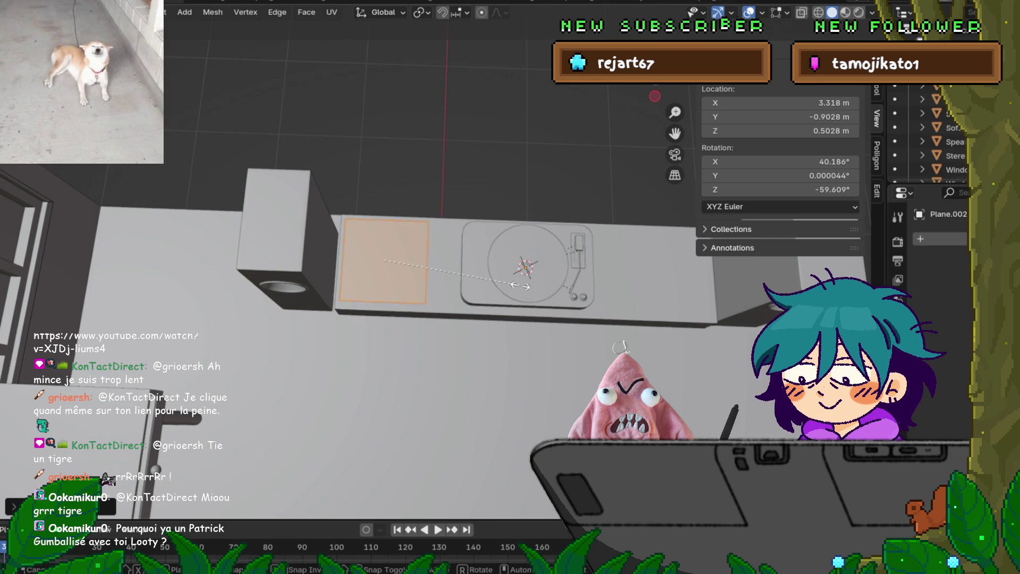
key("Escape")
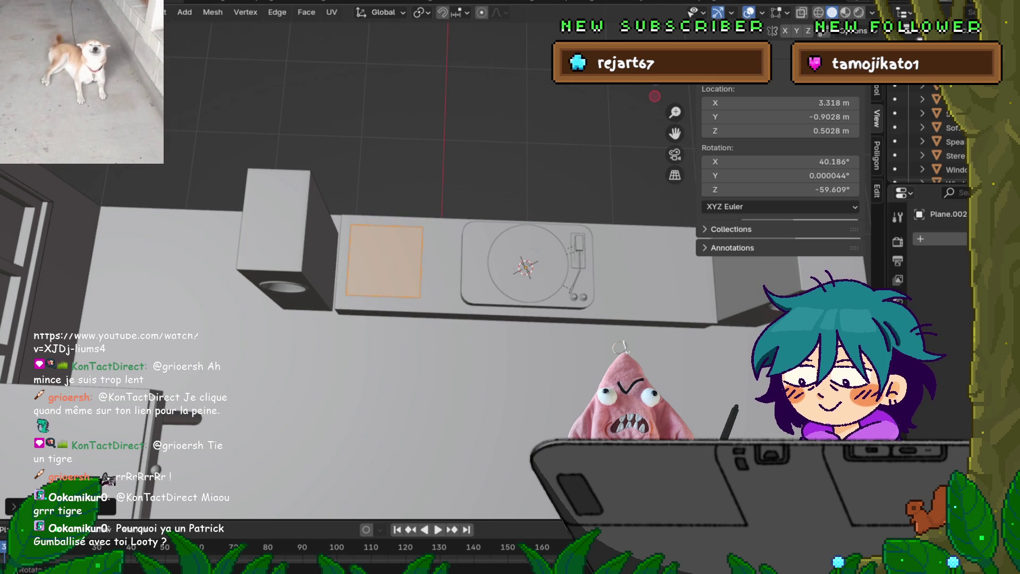
scroll(435, 260, "up", 1)
mouse_move(435, 261)
middle_mouse_down()
mouse_move(414, 319)
mouse_move(419, 287)
middle_mouse_up()
Save the room .blend file and begin extruding the record plane for thickness.
scroll(435, 265, "up", 5)
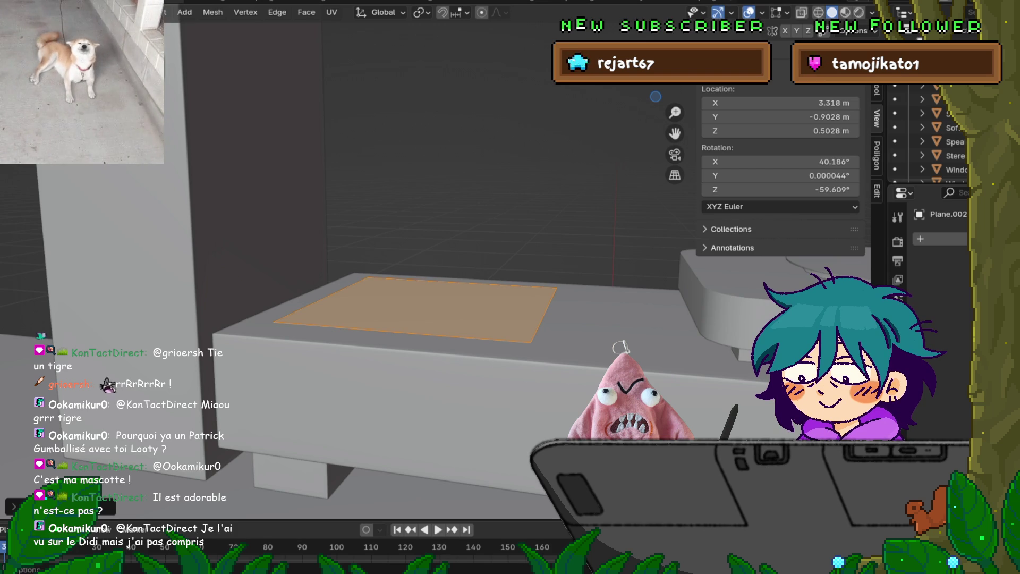
left_click(11, 11)
left_click(32, 131)
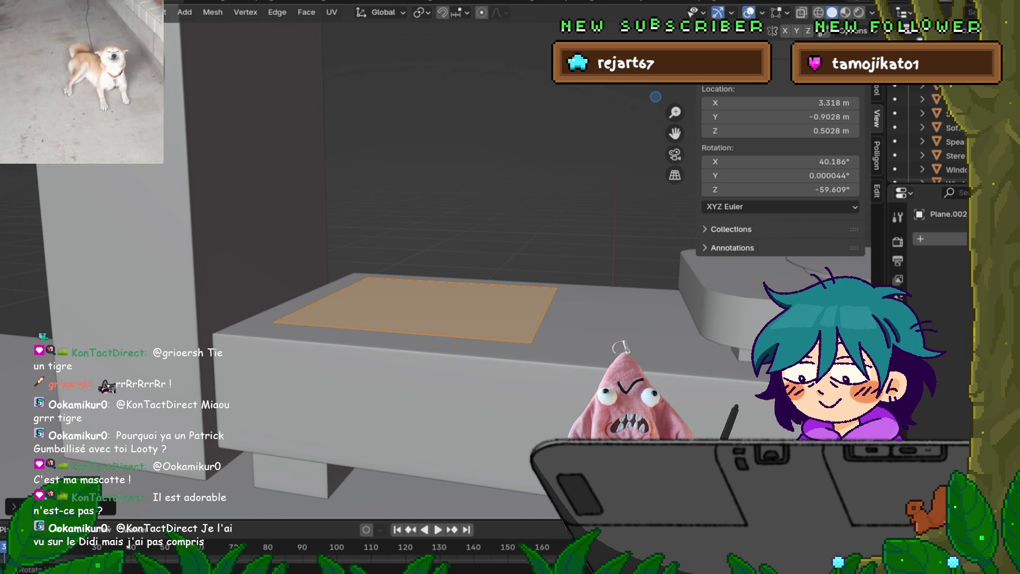
middle_click_drag(424, 212, 441, 214)
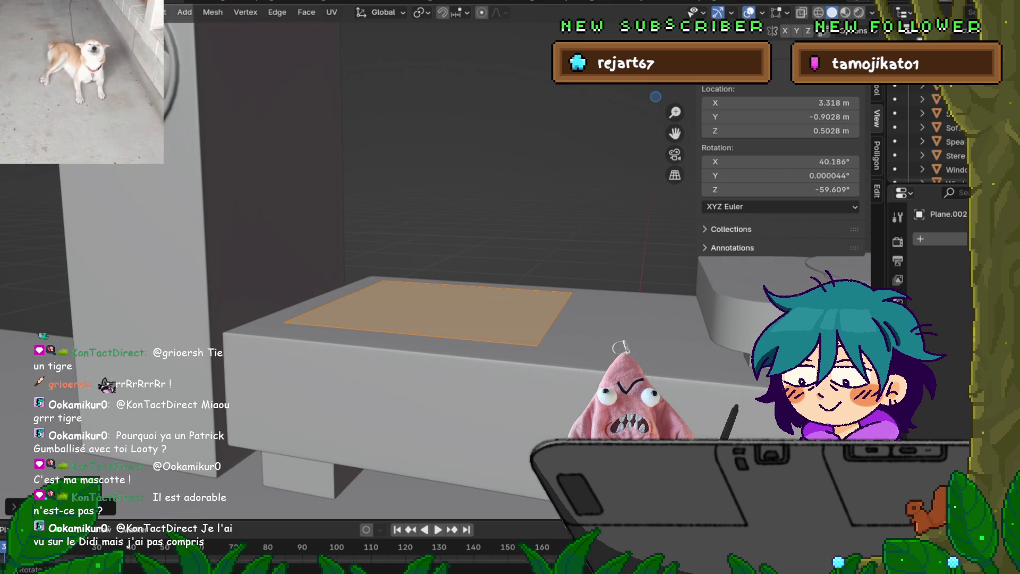
key("e")
key("Return")
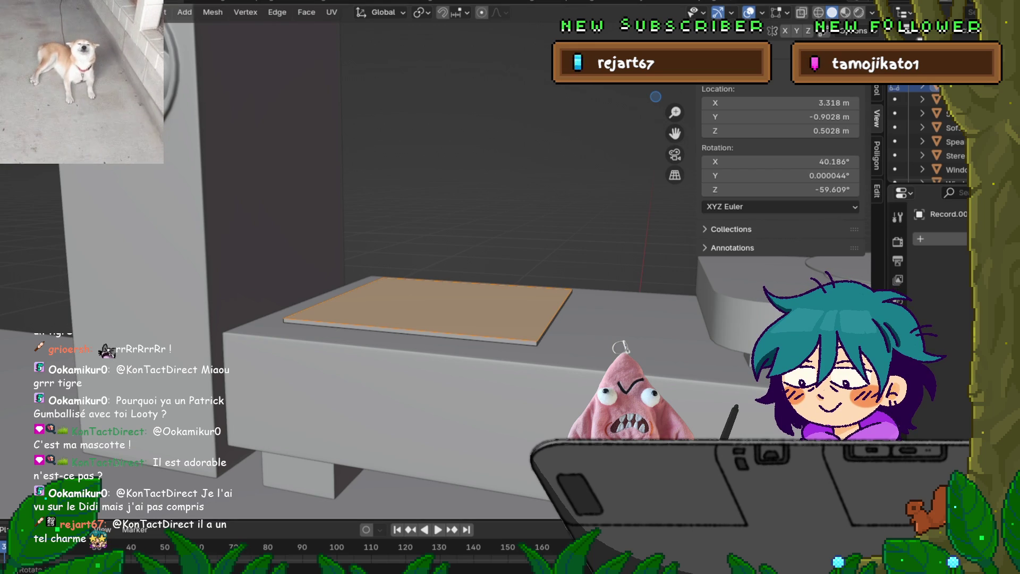
Deselect the record's faces and return to Object Mode.
key("alt+a")
key("Tab")
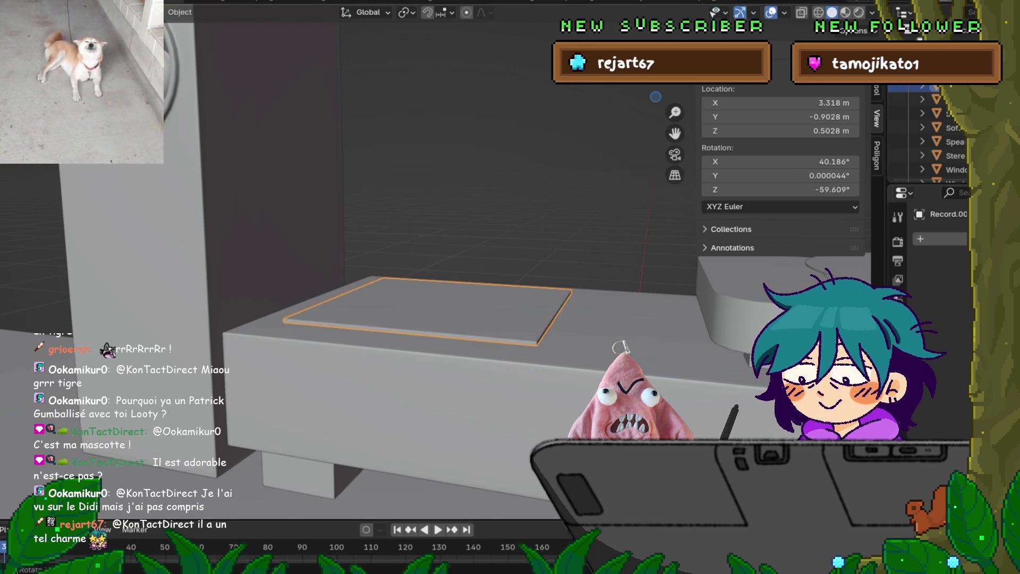
Copy the stereo cabinet's smoothing modifiers onto the record slab.
left_click(424, 393)
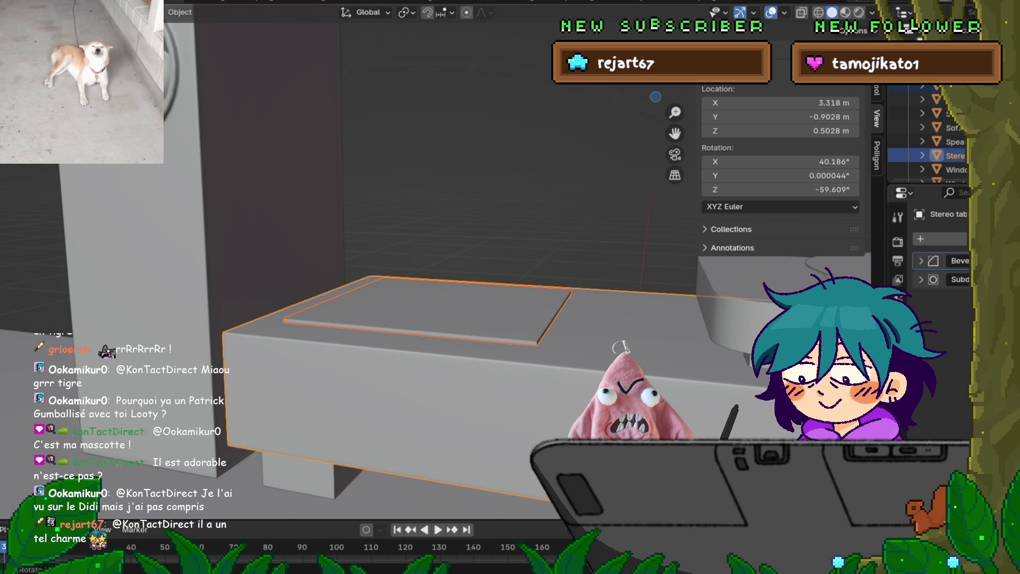
key("ctrl+l")
left_click(420, 392)
middle_click_drag(425, 266, 406, 280)
scroll(425, 265, "up", 2)
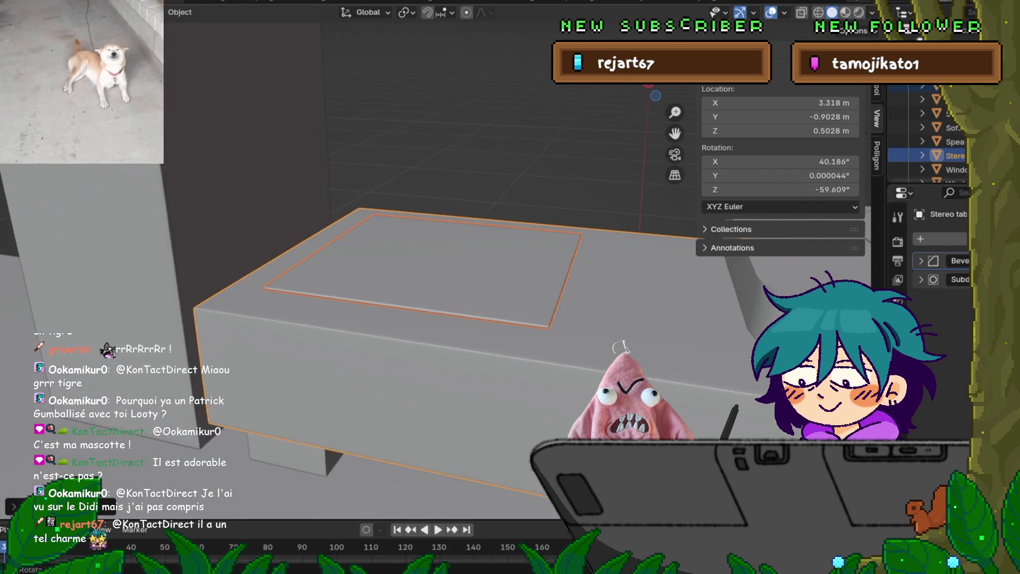
scroll(425, 266, "down", 5)
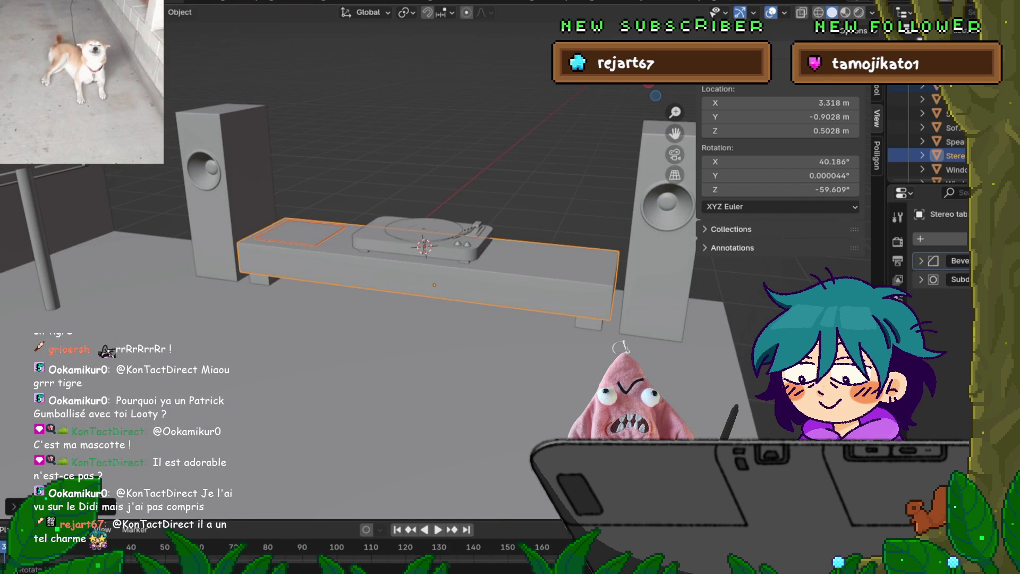
Check the record in orthographic side view, cancelling a trial Z rotation so it stays flat.
left_click(300, 232)
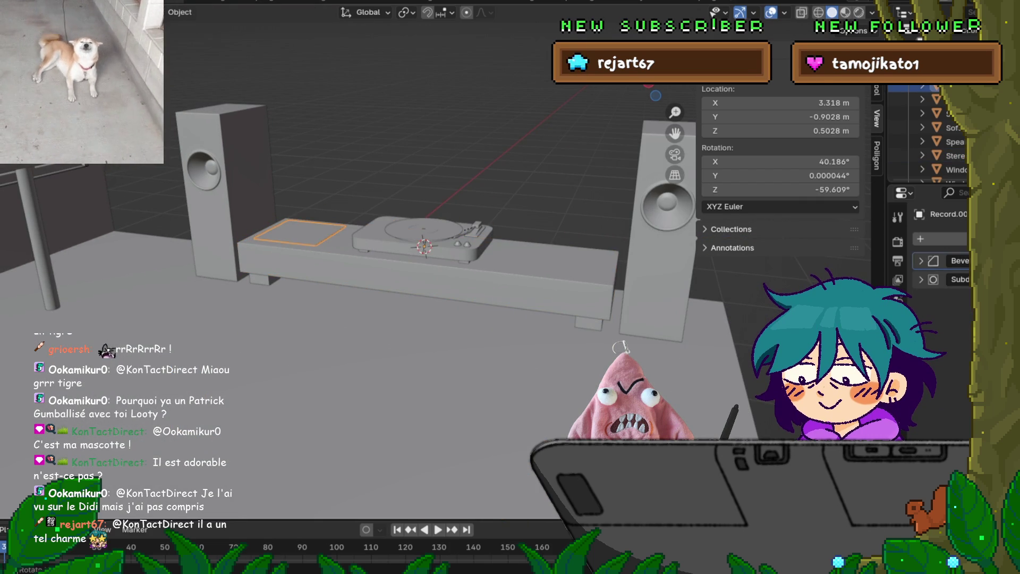
key("KP_Decimal")
mouse_move(424, 319)
middle_mouse_down()
mouse_move(425, 239)
mouse_move(409, 234)
middle_mouse_up()
key("KP_1")
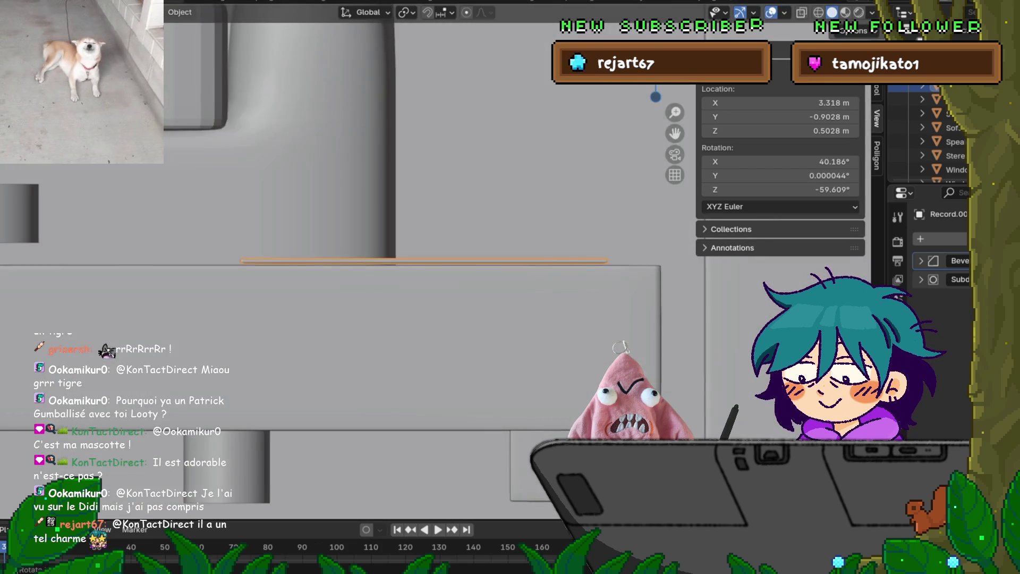
scroll(368, 303, "down", 9)
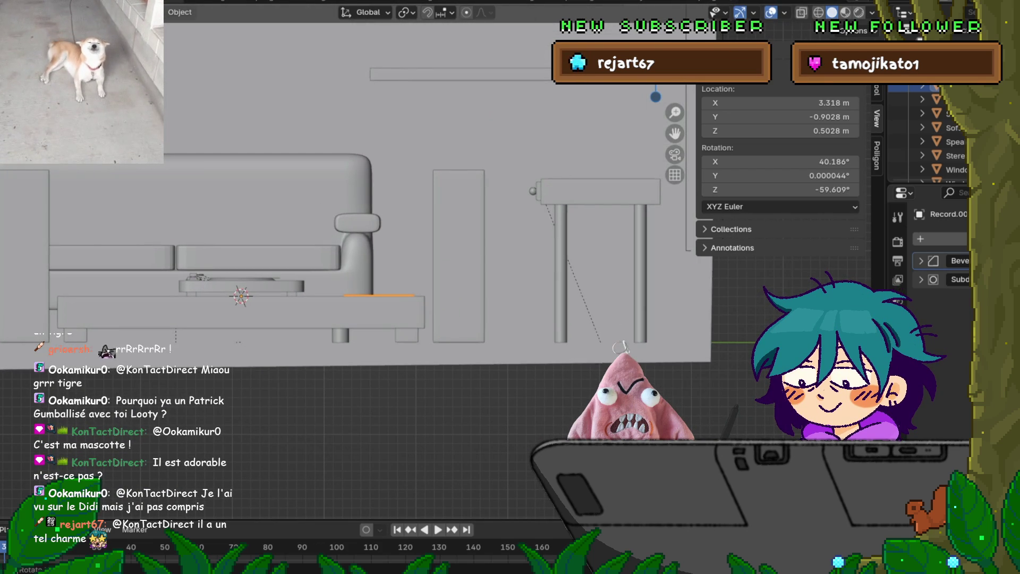
key("r")
key("z")
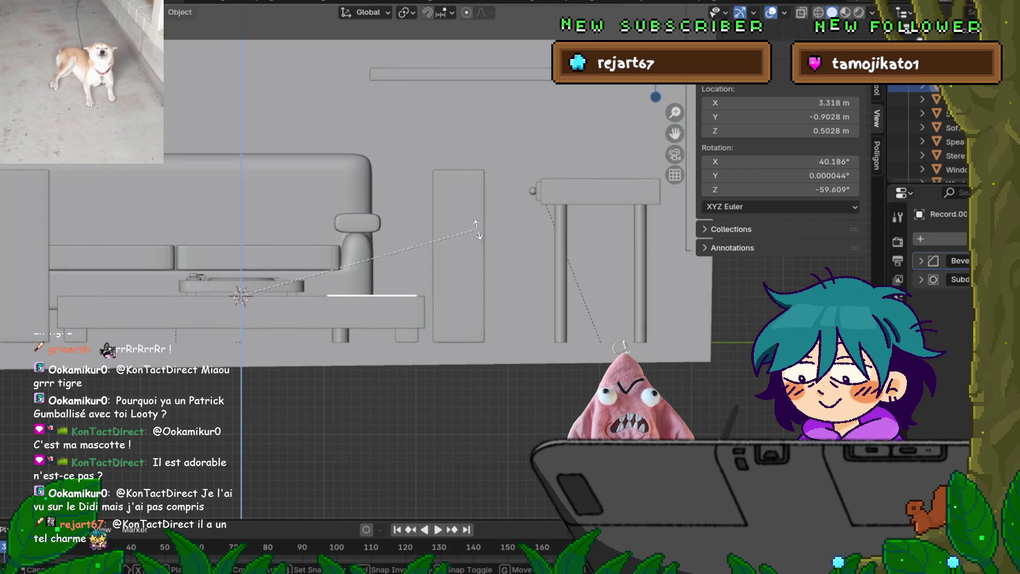
key("z")
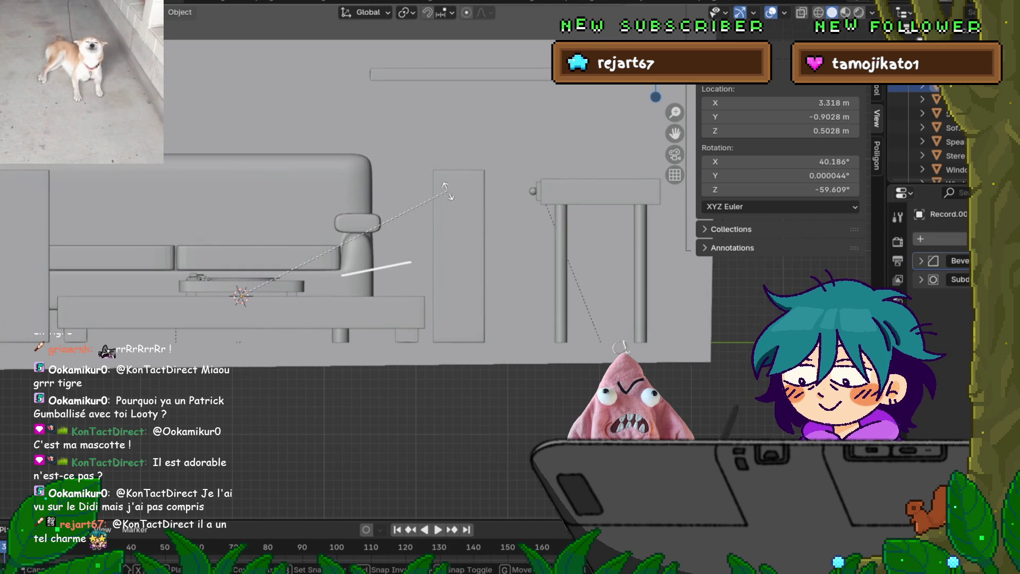
key("Escape")
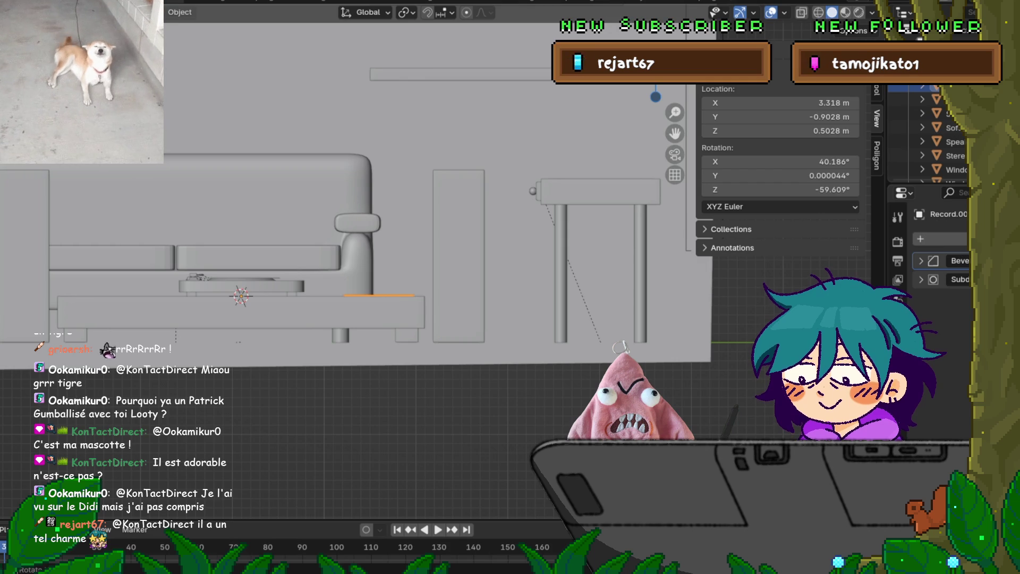
middle_click_drag(404, 201, 351, 252)
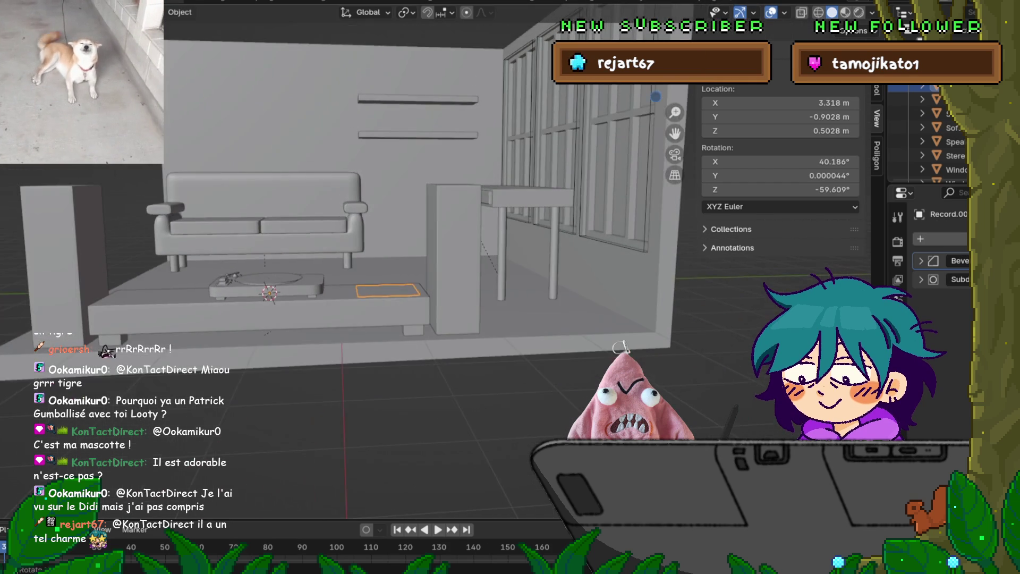
Look through the Add, object context and Snap menus without changing anything.
key("shift+a")
key("Escape")
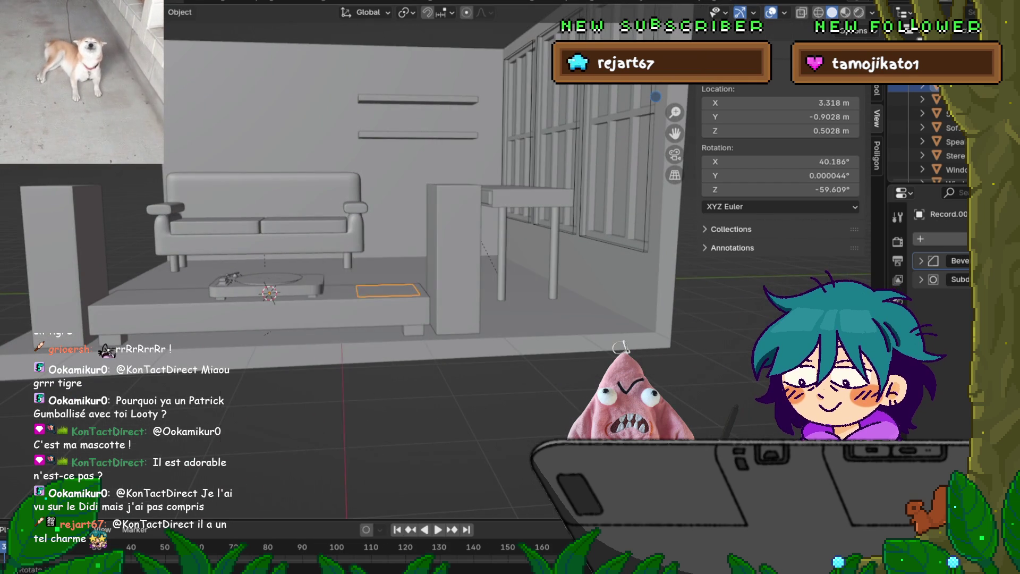
right_click(300, 216)
key("Escape")
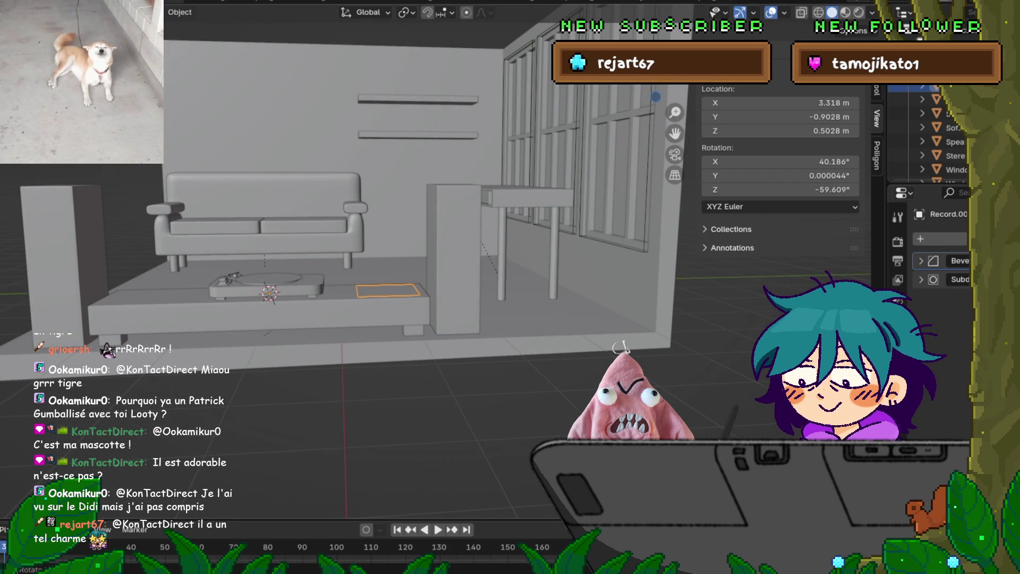
key("shift+s")
key("Escape")
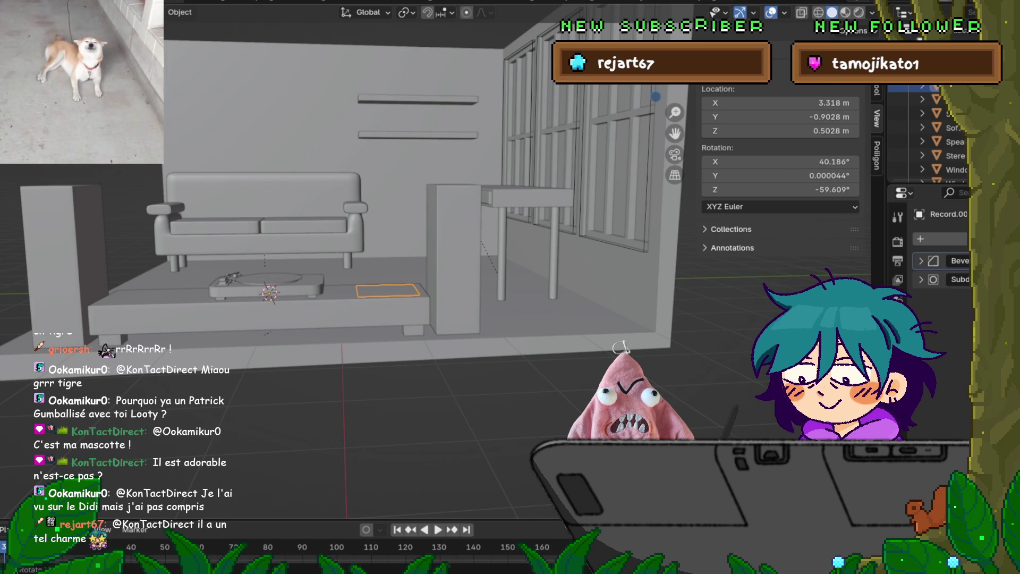
Enter Edit Mode on the record, snap the 3D cursor to it, and select all faces.
key("Tab")
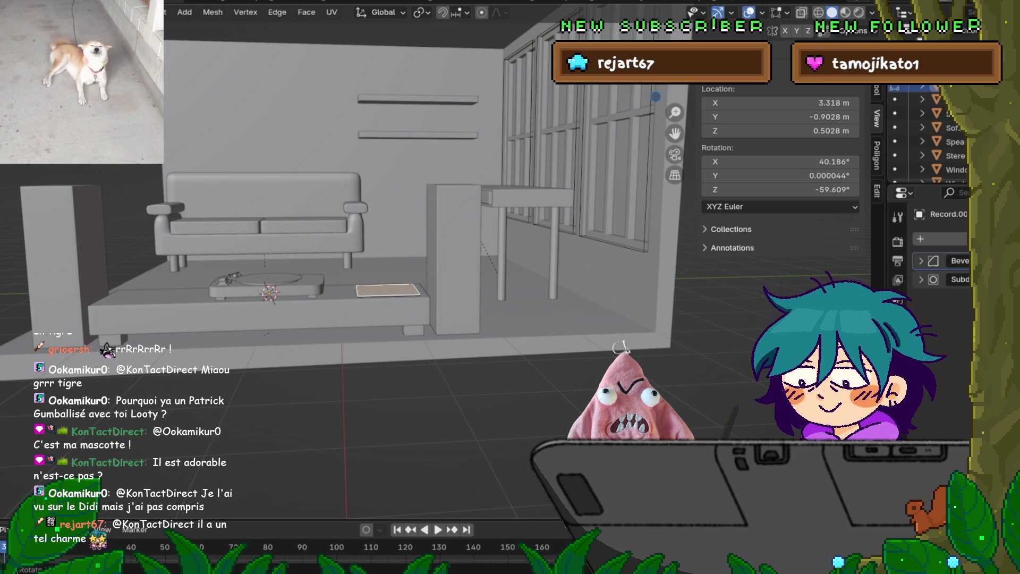
key("shift+s")
key("2")
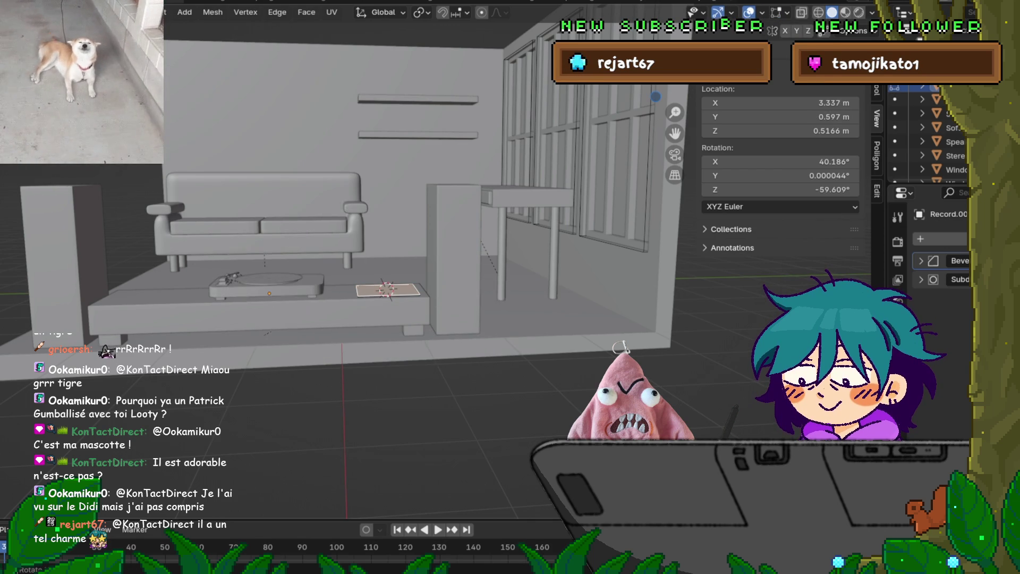
key("shift+s")
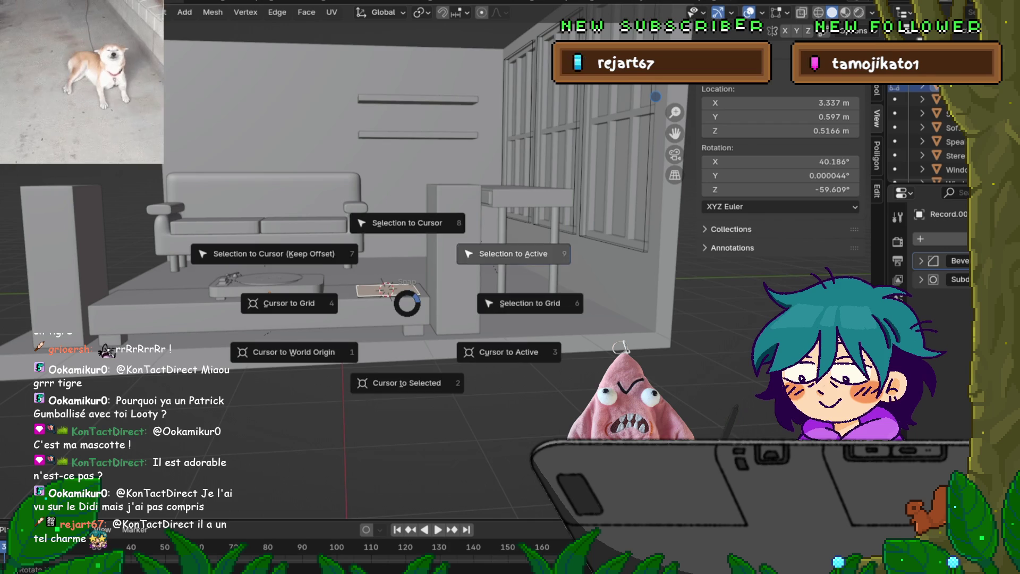
key("Escape")
key("a")
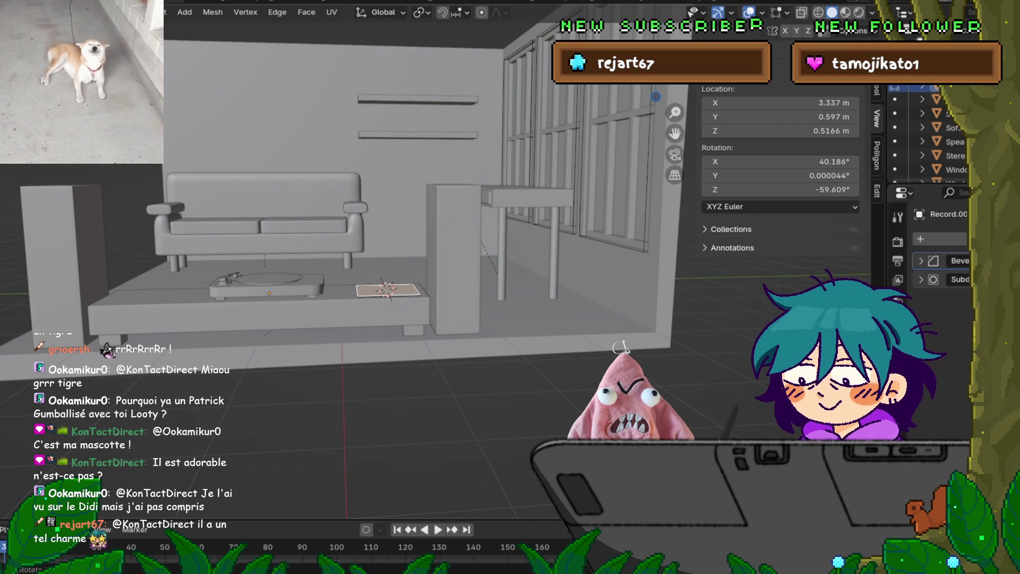
left_click(245, 12)
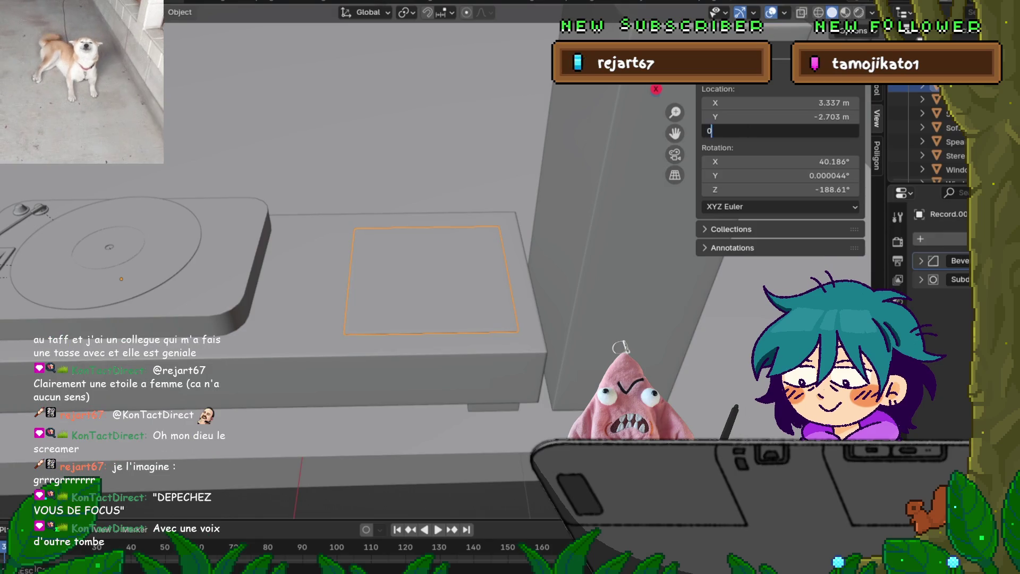
Reset the 3D cursor to the world origin and bring up the Snap pie over the plane.
key("BackSpace")
key("BackSpace")
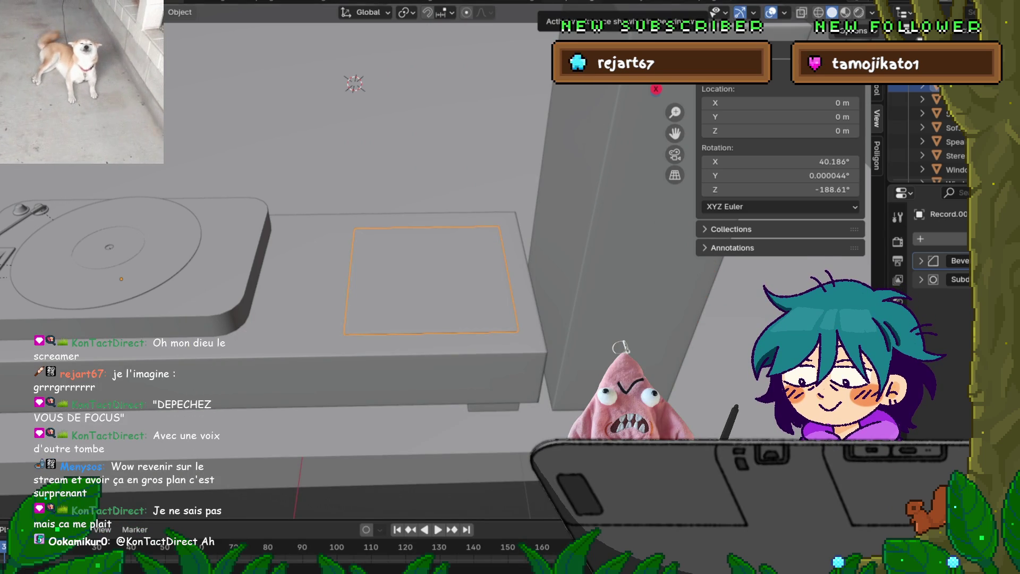
mouse_move(350, 213)
middle_mouse_down()
mouse_move(318, 202)
mouse_move(348, 217)
middle_mouse_up()
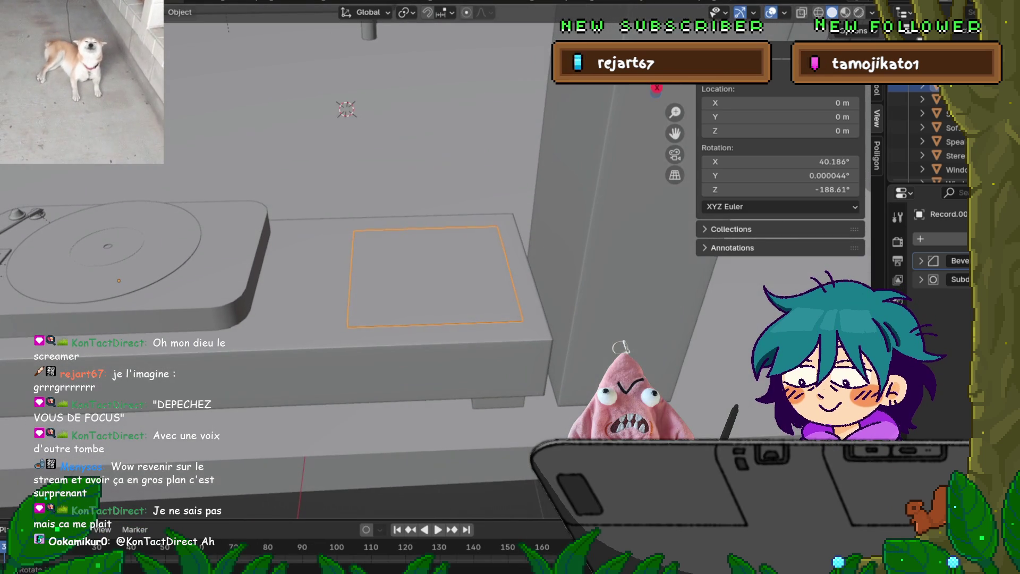
key("shift+s")
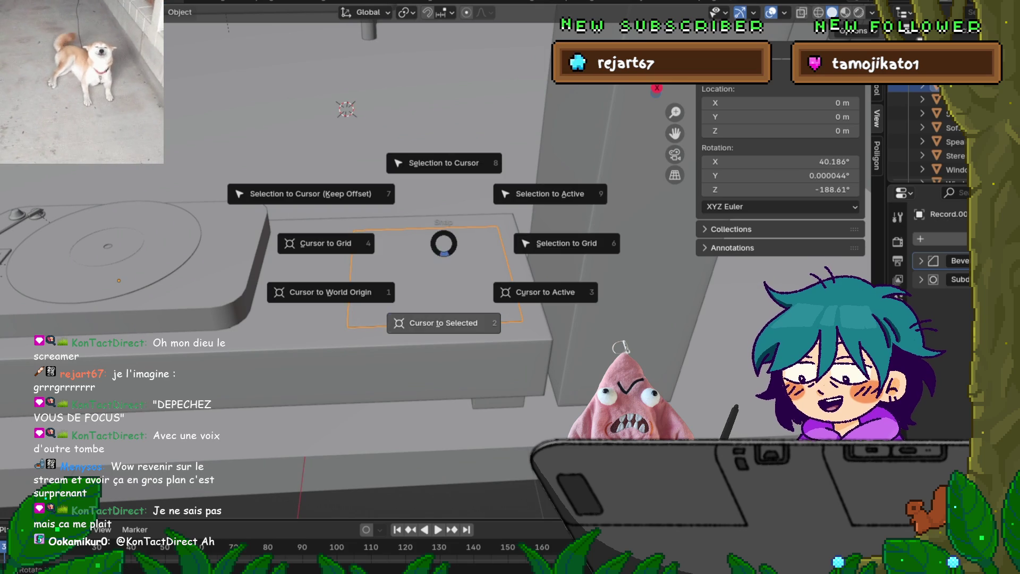
Snap the 3D cursor to the middle of the plane's left edge in Edit Mode.
left_click(443, 323)
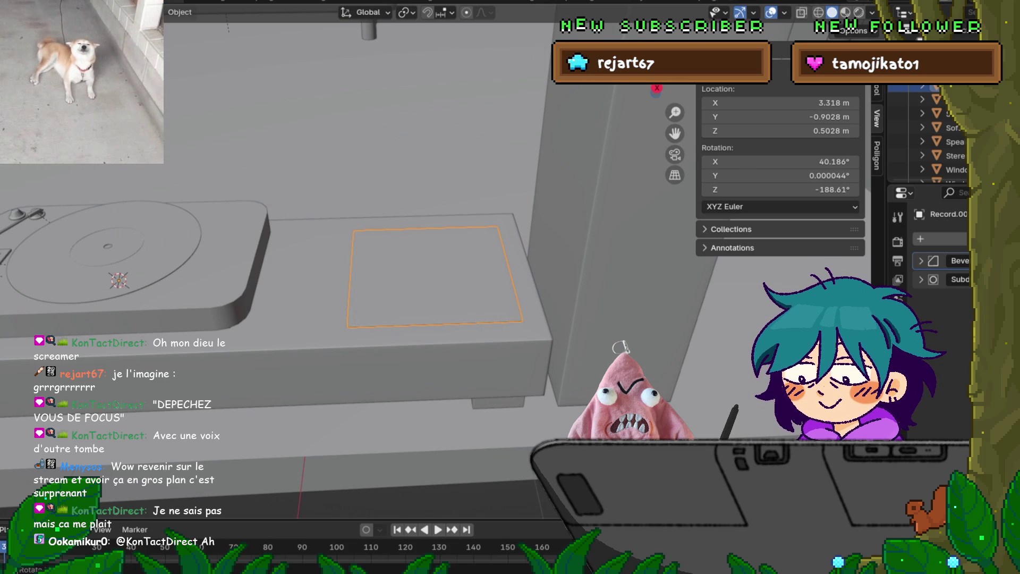
key("Tab")
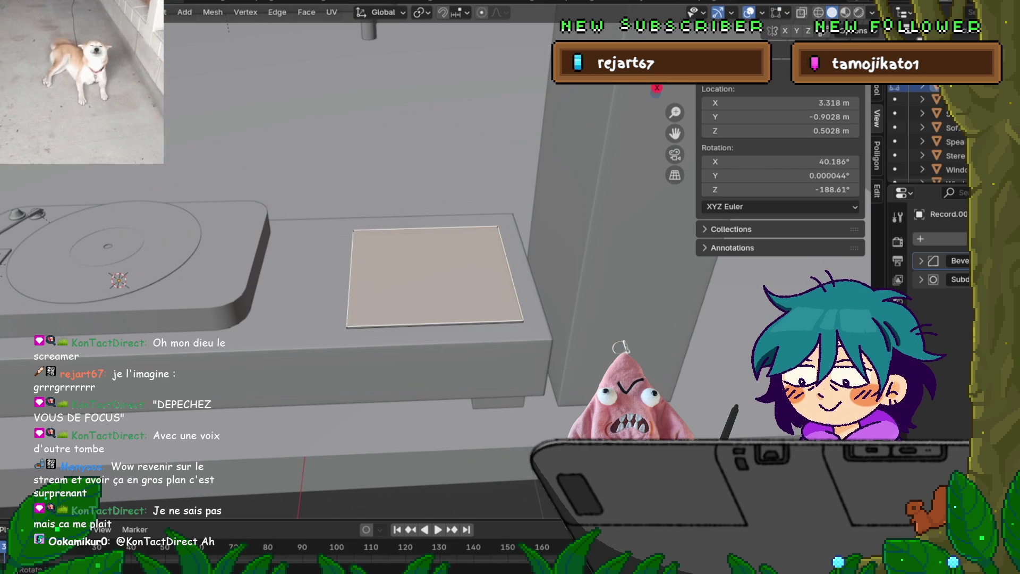
key("a")
key("alt+a")
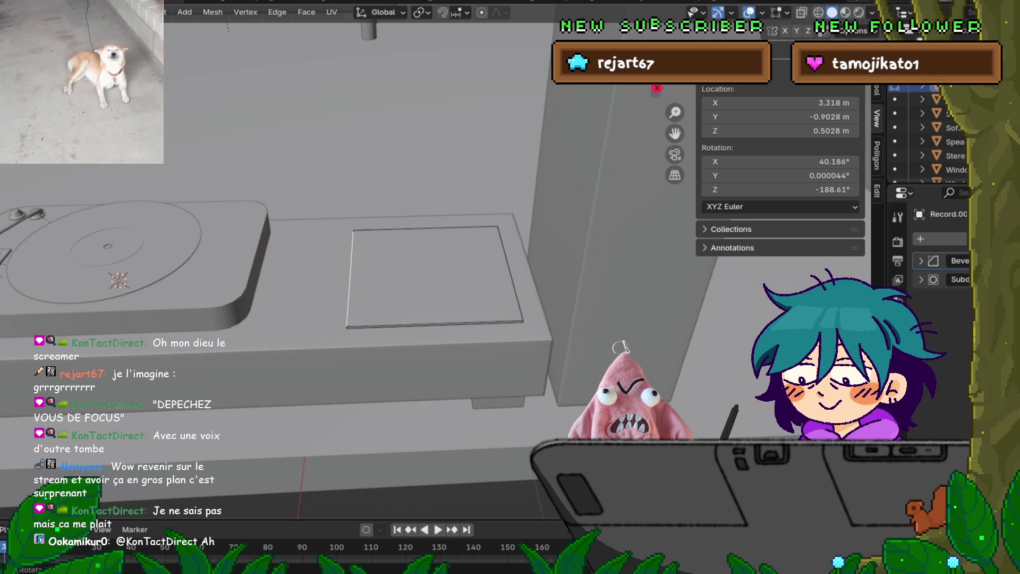
key("shift+s")
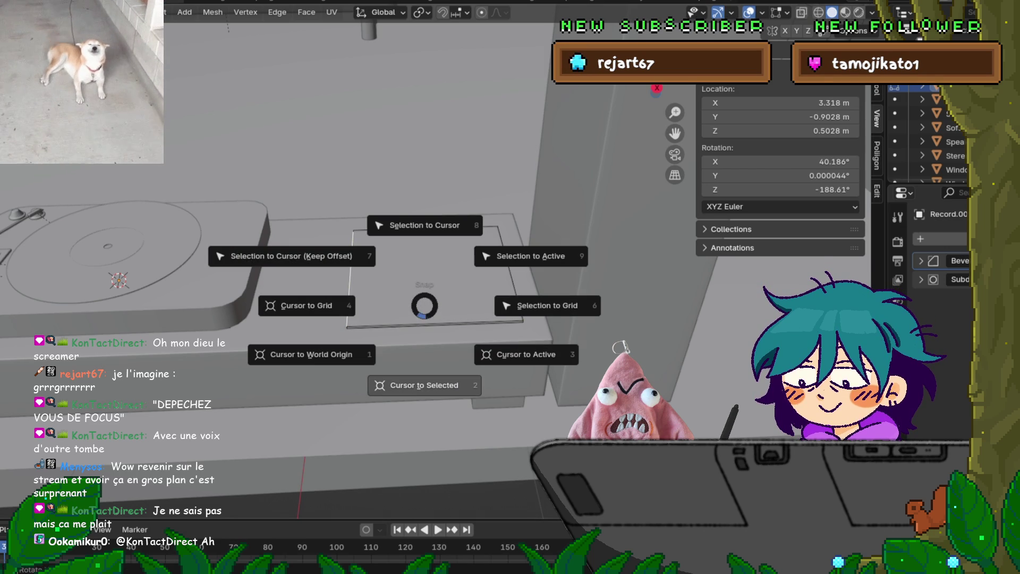
left_click(422, 385)
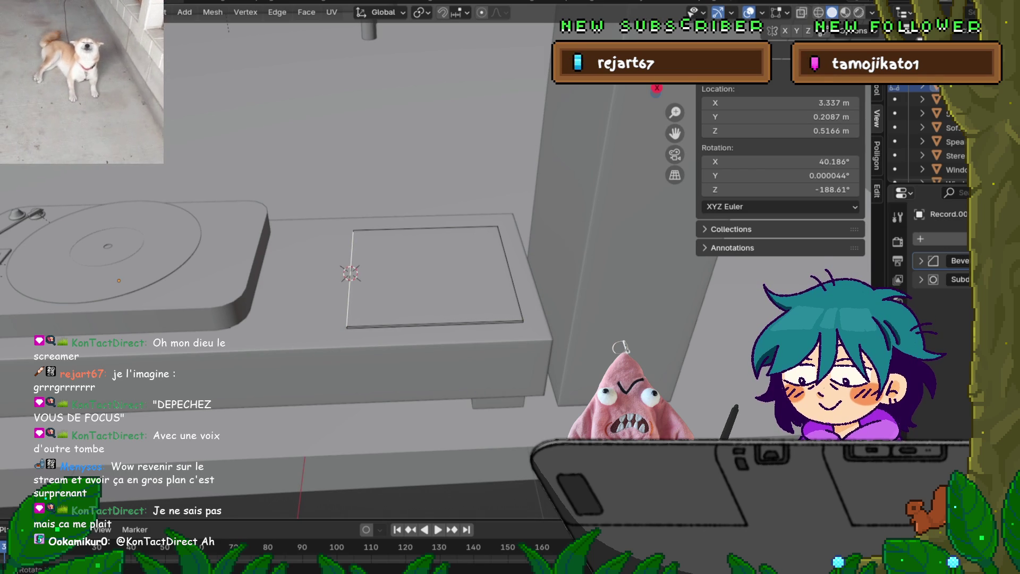
Back in Object Mode, set the plane's origin to the 3D cursor.
left_click(184, 12)
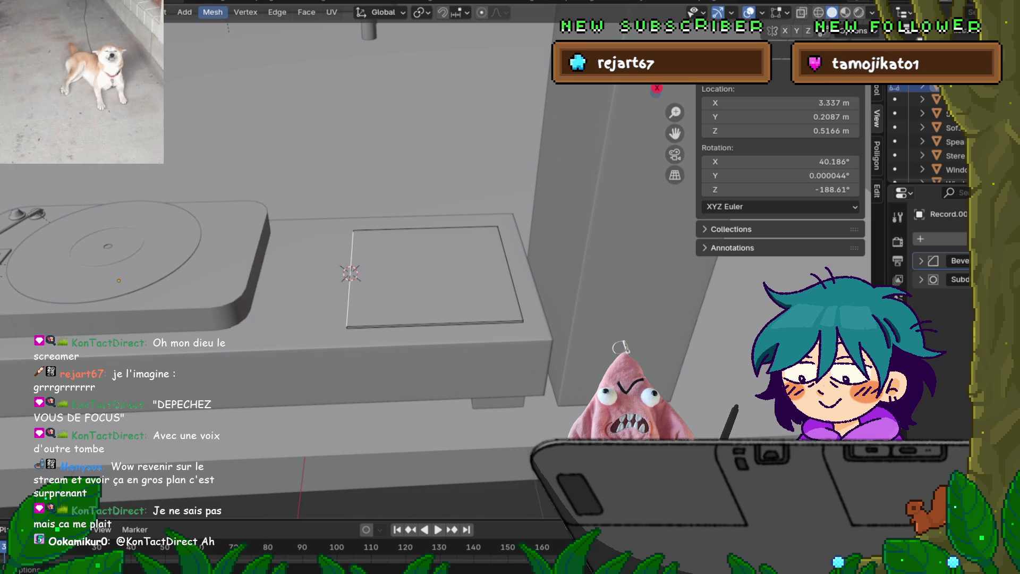
left_click(212, 12)
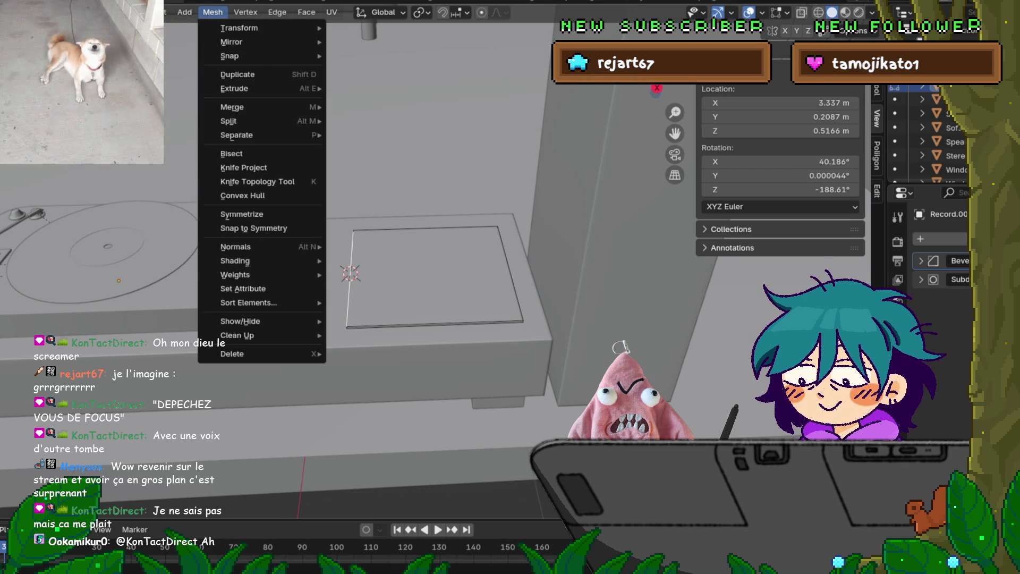
mouse_move(246, 12)
mouse_move(277, 12)
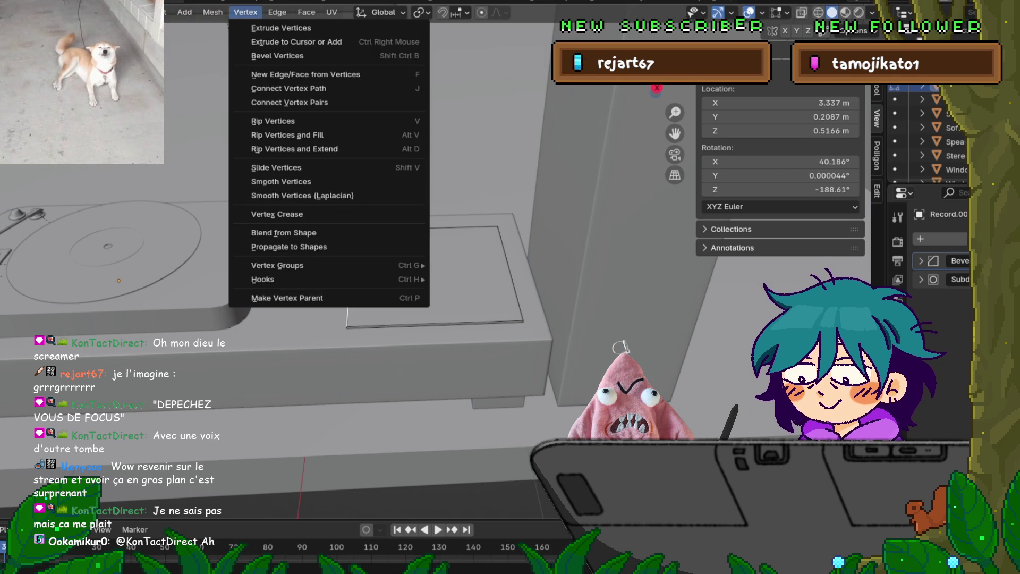
mouse_move(212, 12)
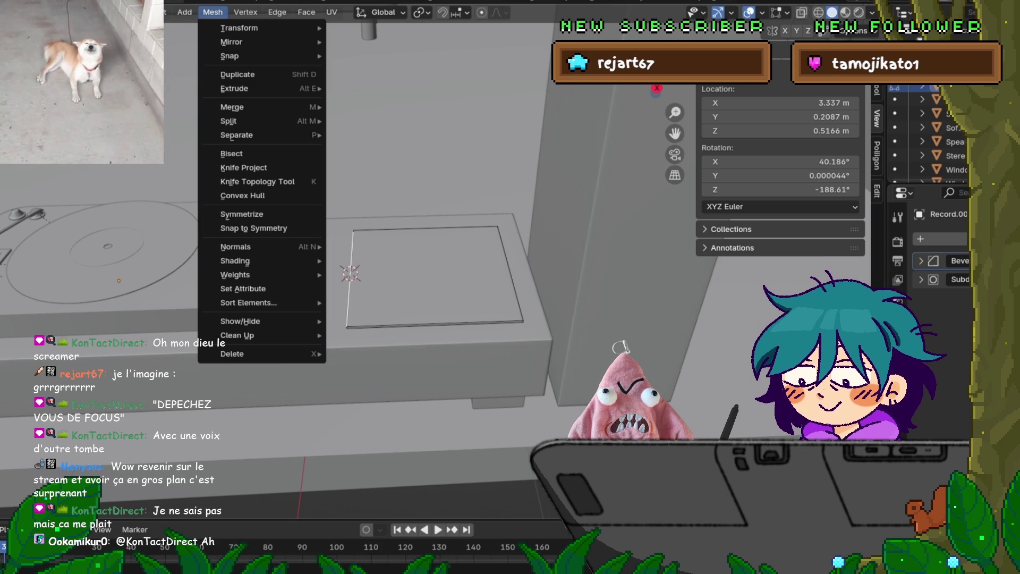
key("Escape")
key("Tab")
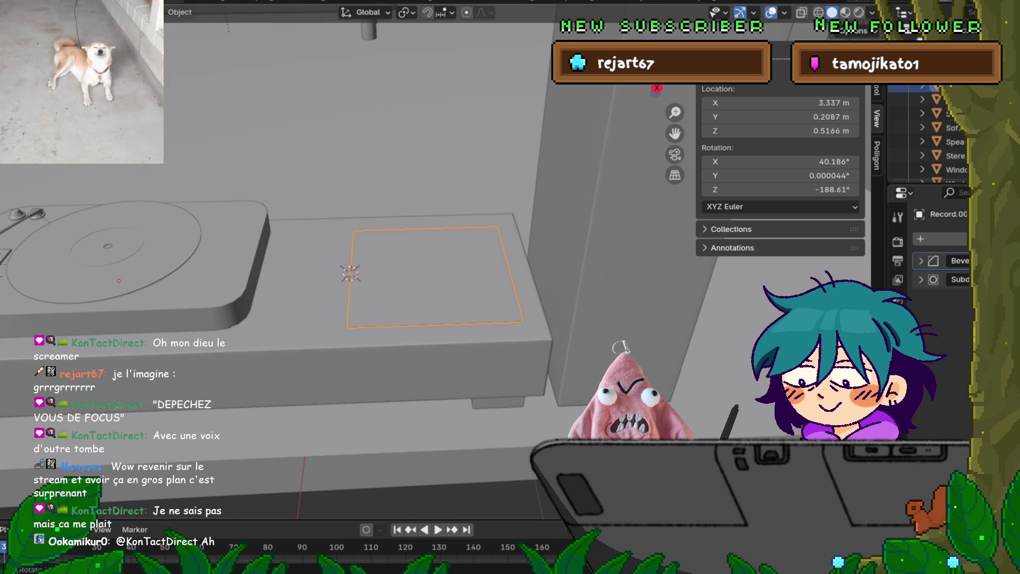
left_click(154, 12)
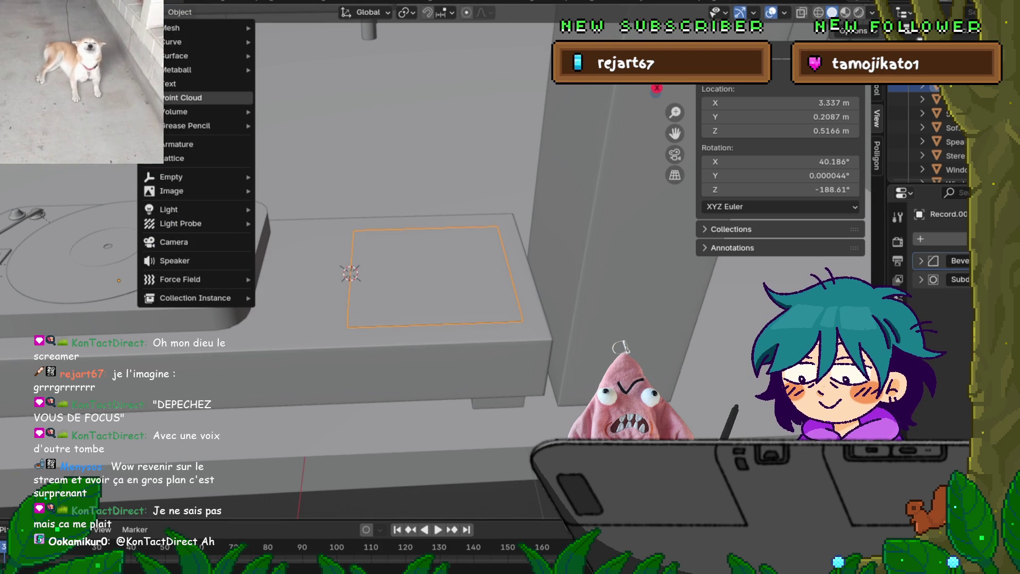
mouse_move(179, 12)
mouse_move(203, 42)
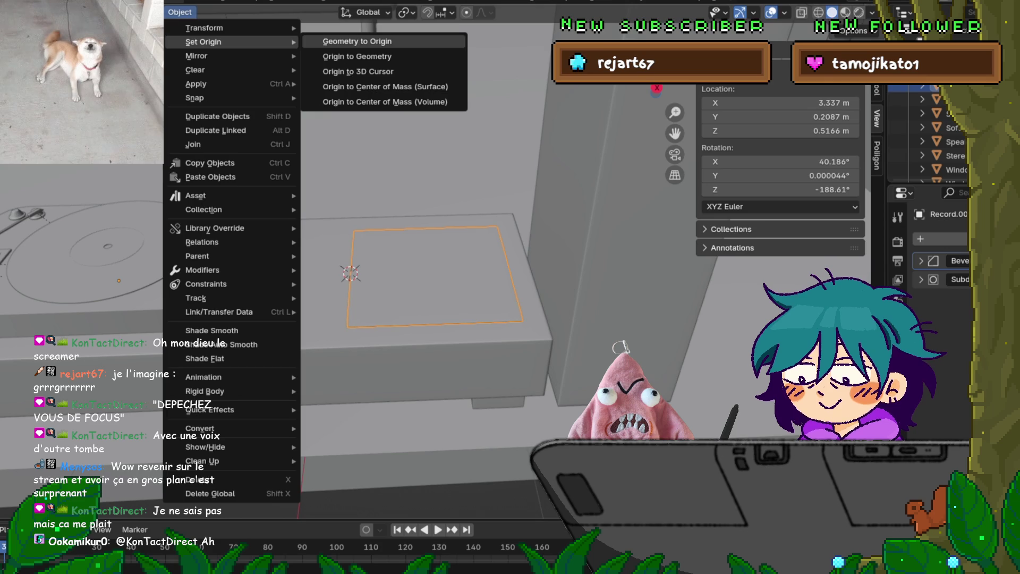
left_click(357, 71)
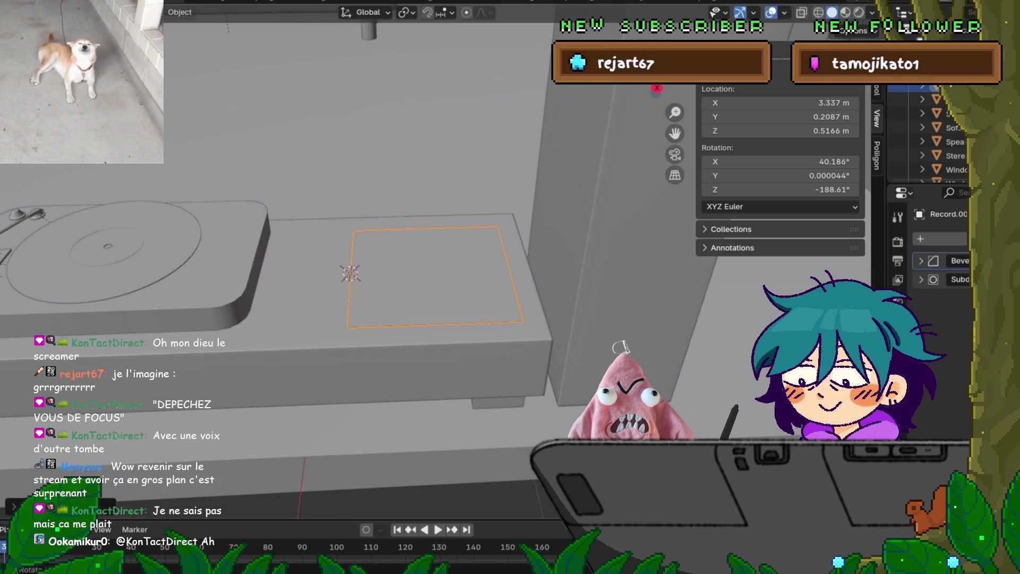
In orthographic side view, tilt the plane about the Y axis around its left edge.
middle_click_drag(350, 319, 353, 255)
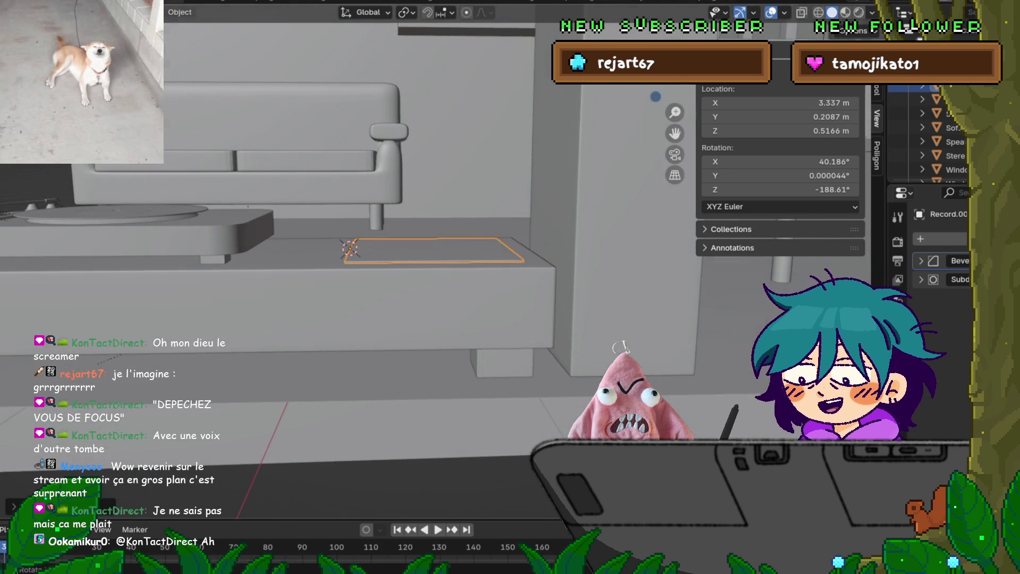
key("KP_1")
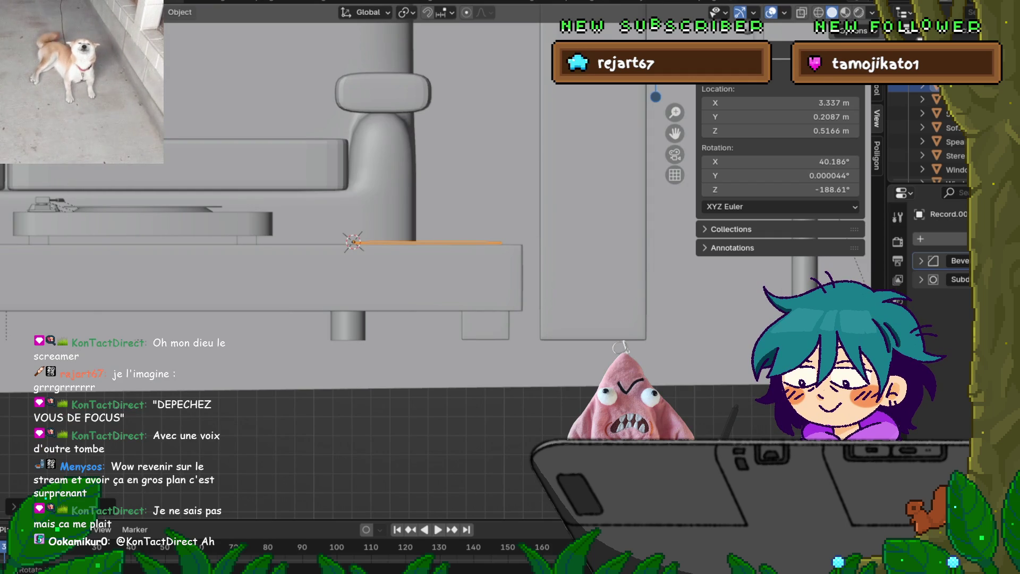
key("r")
key("z")
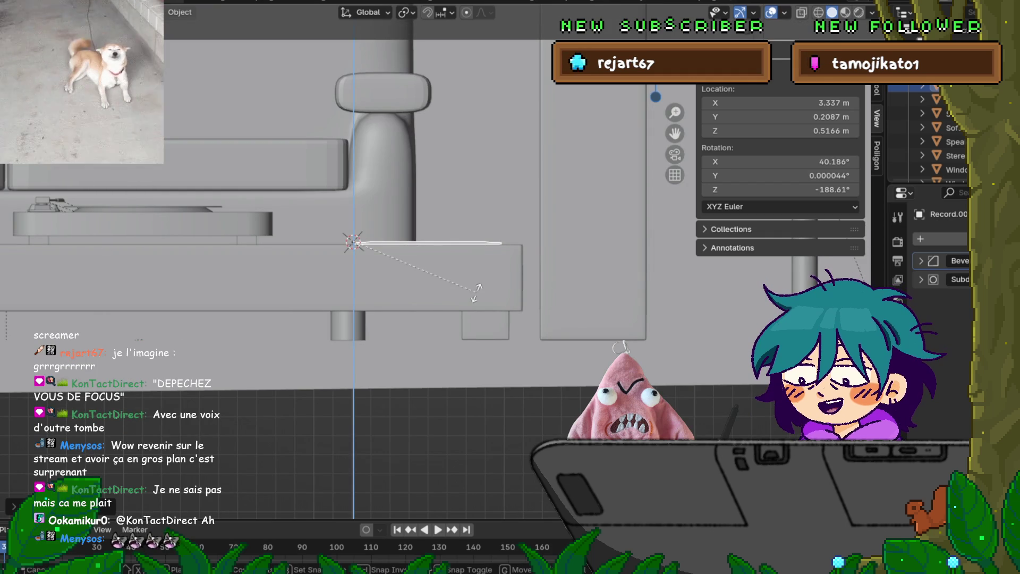
key("Escape")
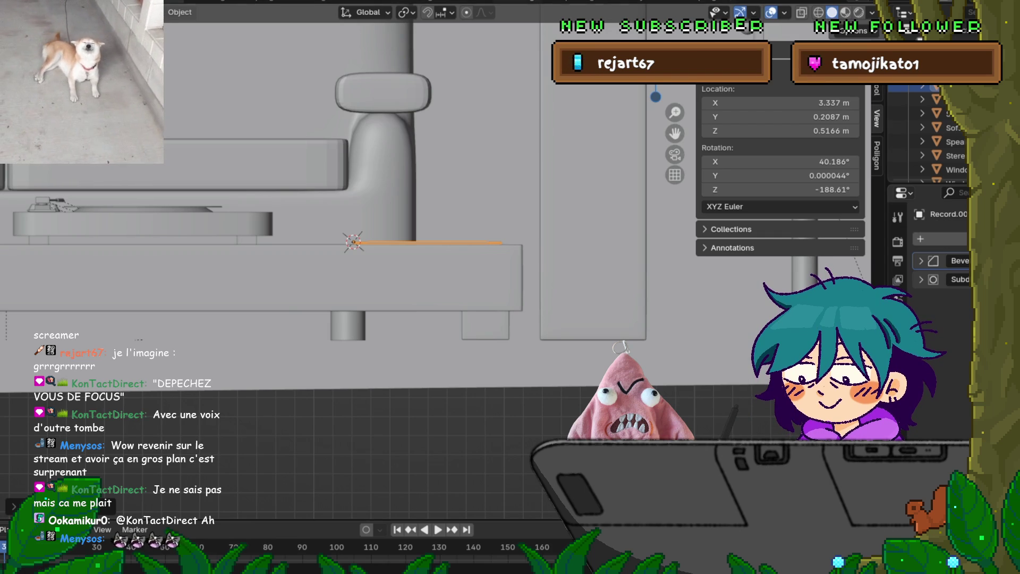
key("r")
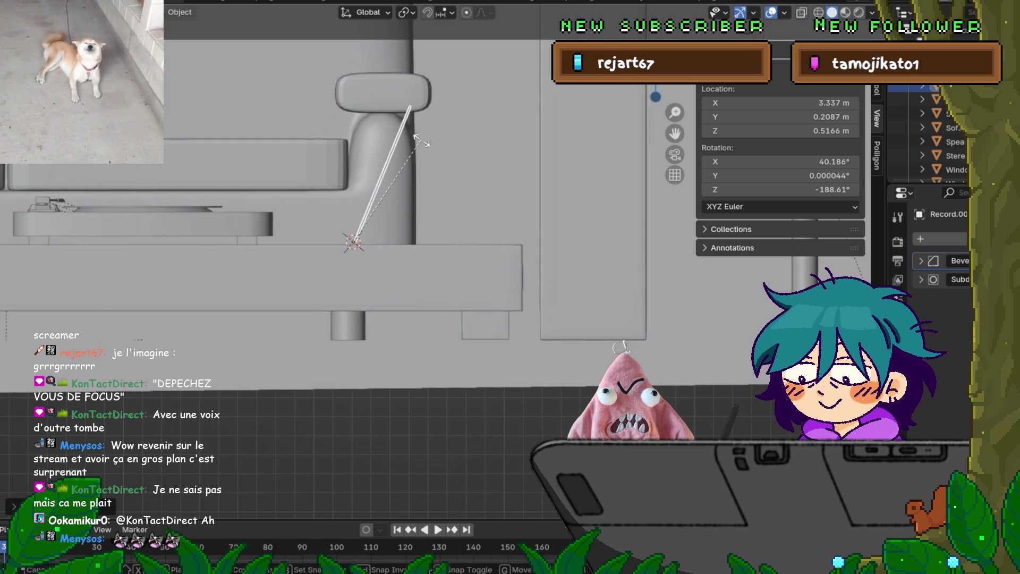
key("y")
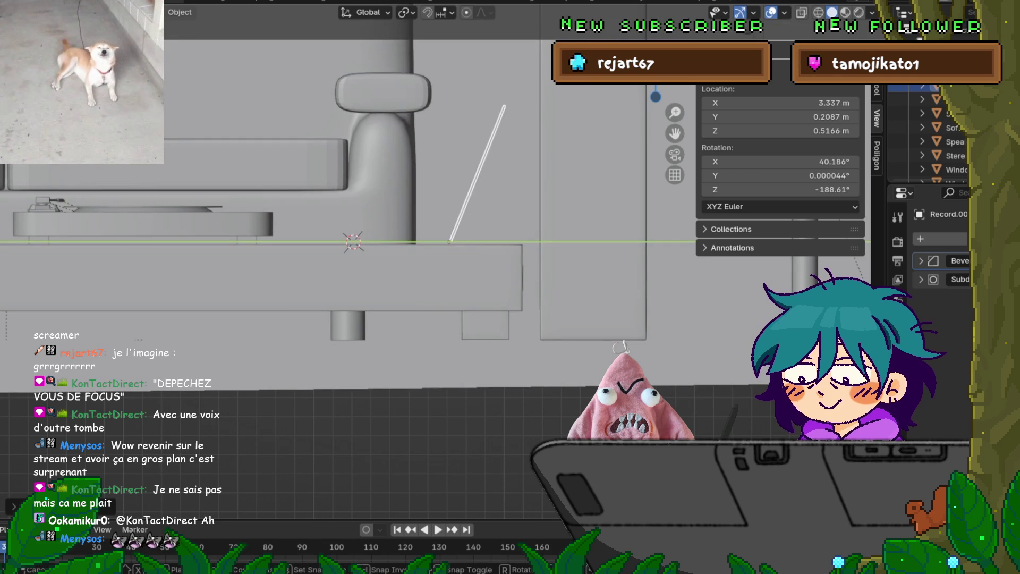
key("Return")
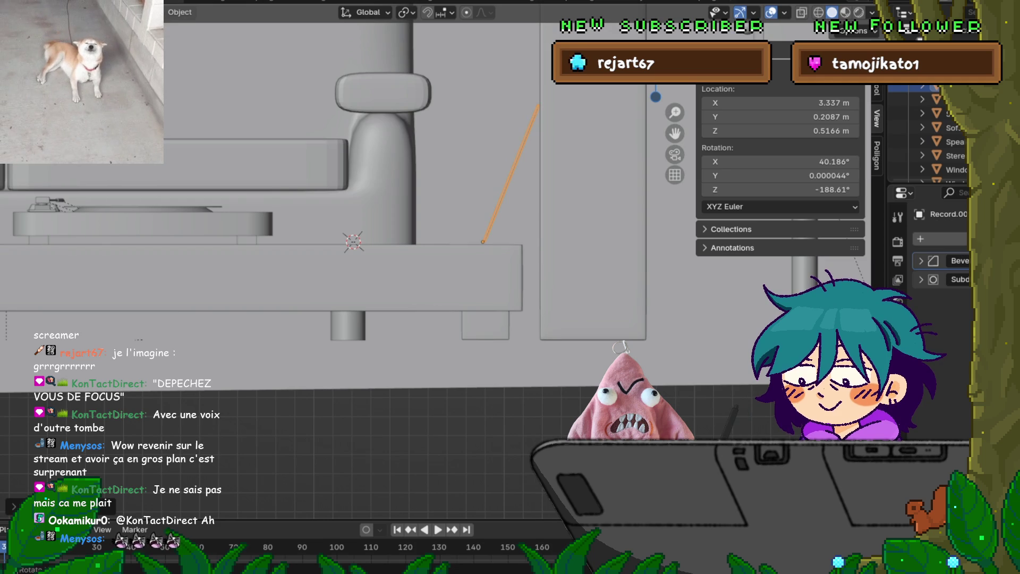
Inspect the tilted plane, cancelling trial moves so it stays in place.
scroll(424, 261, "up", 5)
middle_click_drag(371, 265, 287, 266)
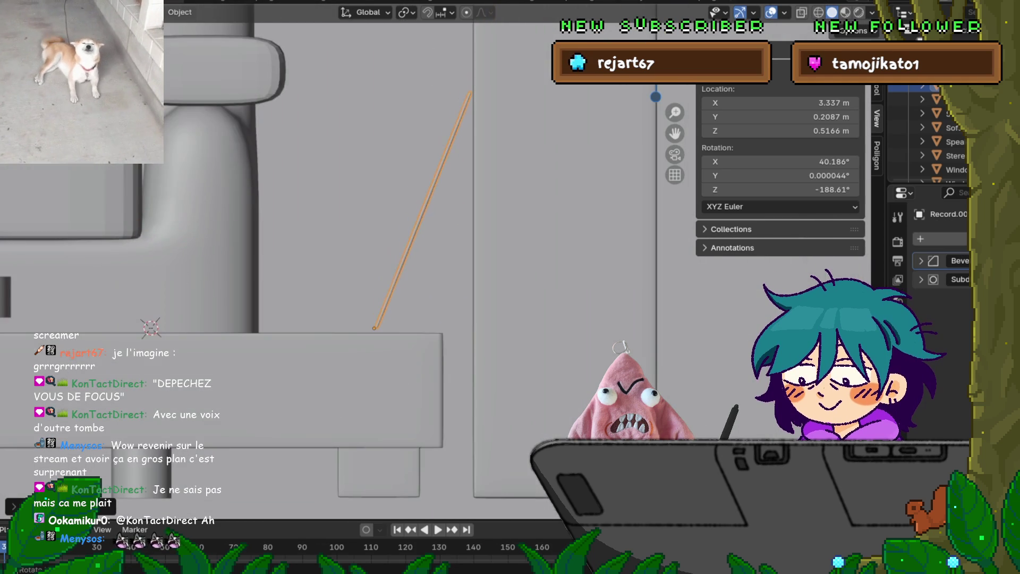
key("g")
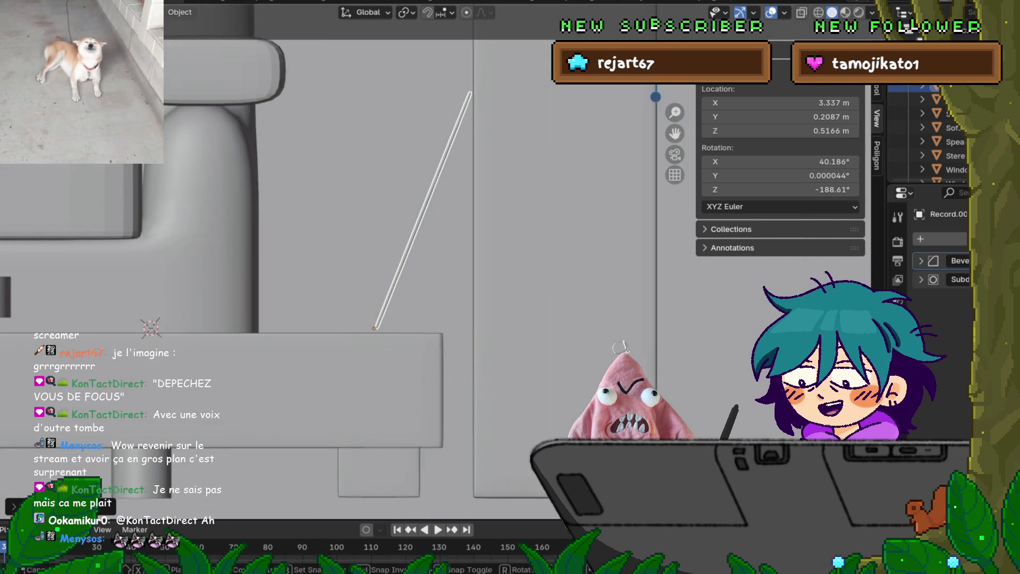
key("Escape")
key("g")
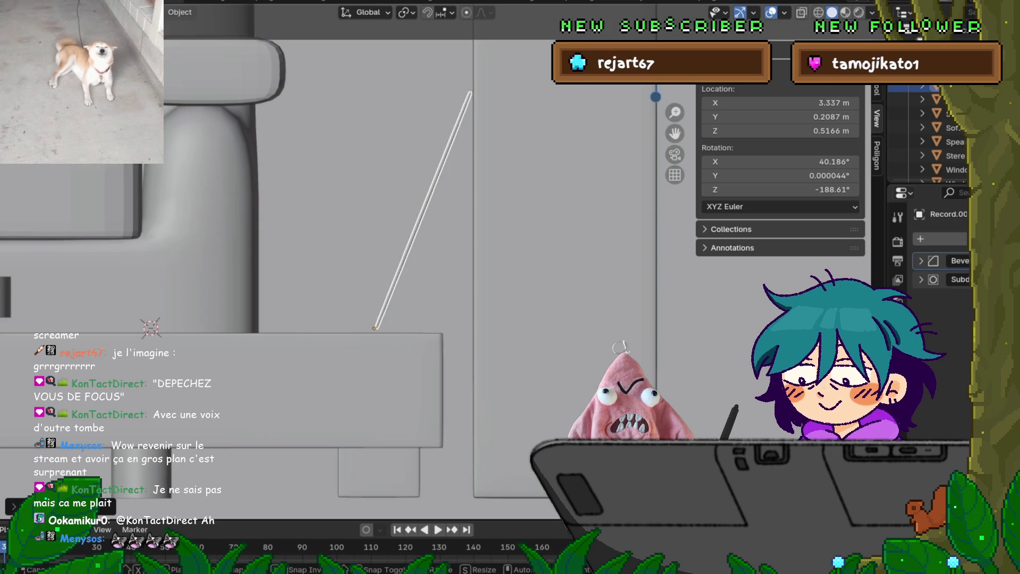
key("z")
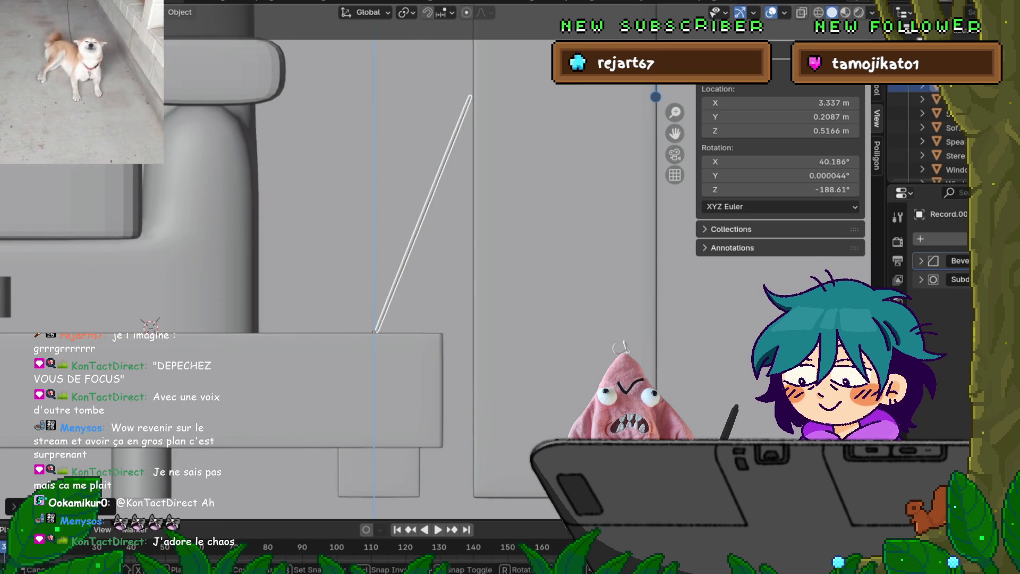
key("Escape")
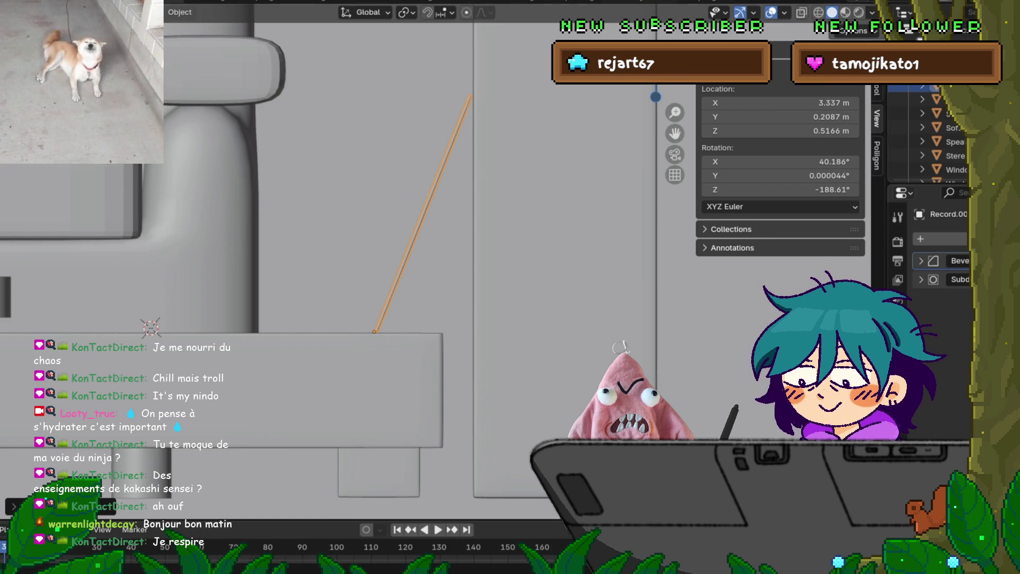
scroll(340, 266, "down", 6)
mouse_move(340, 266)
middle_mouse_down()
mouse_move(403, 239)
mouse_move(297, 228)
middle_mouse_up()
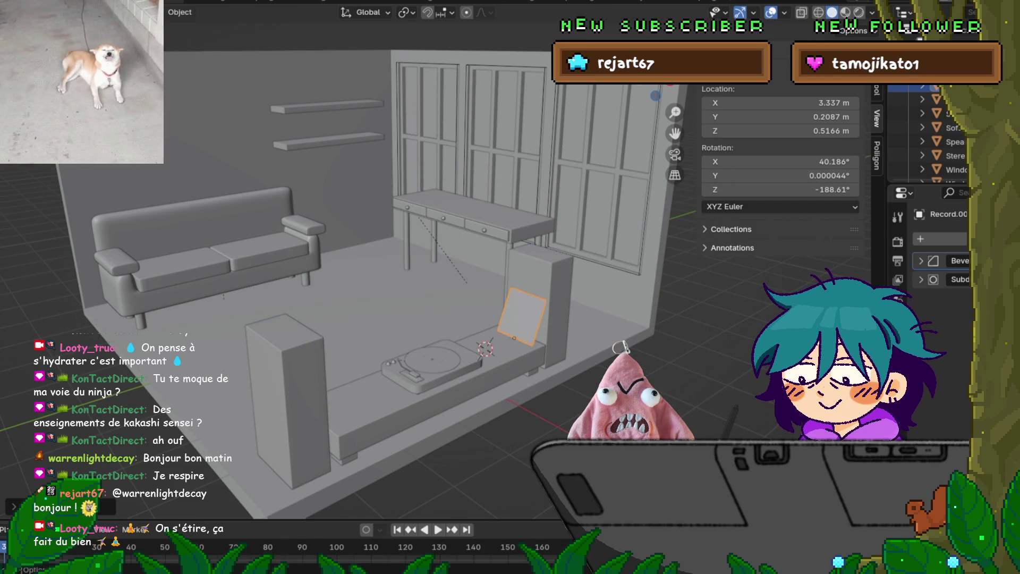
mouse_move(371, 266)
middle_mouse_down()
mouse_move(297, 255)
mouse_move(367, 265)
middle_mouse_up()
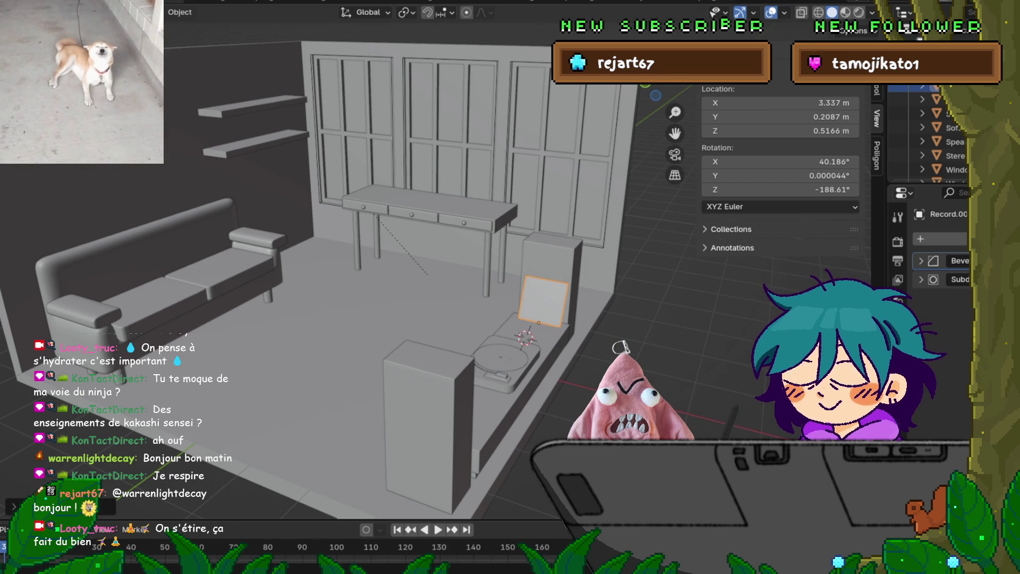
mouse_move(372, 265)
middle_mouse_down()
mouse_move(435, 276)
mouse_move(215, 257)
mouse_move(290, 261)
middle_mouse_up()
scroll(479, 305, "up", 8)
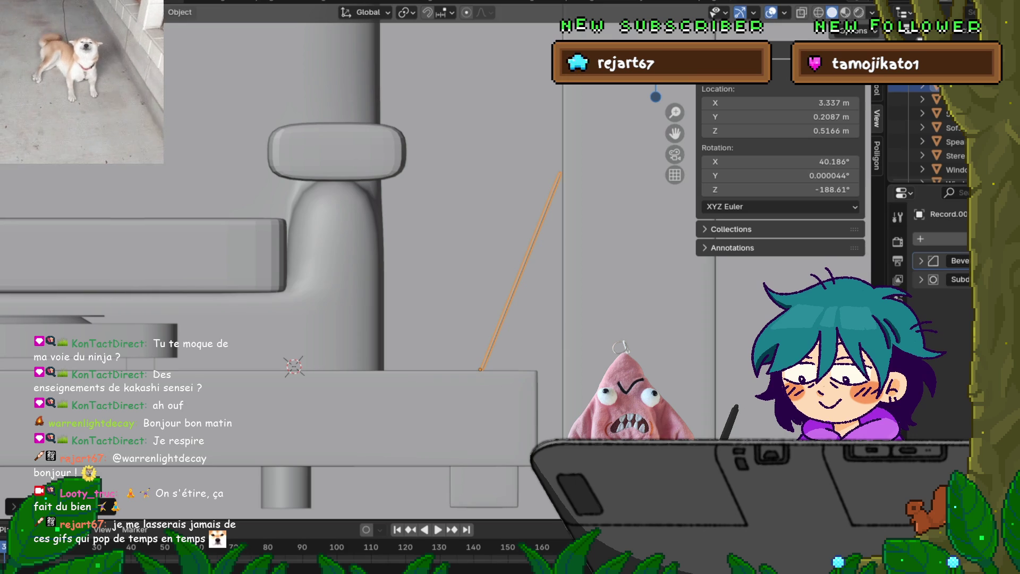
scroll(511, 282, "up", 3)
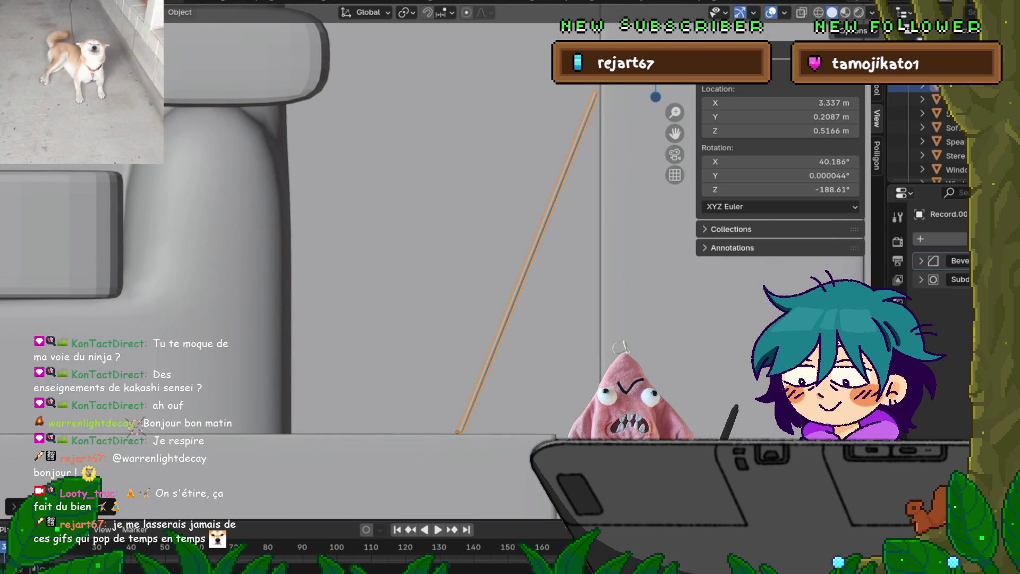
Duplicate the record sleeve twice, tilting the second copy slightly.
key("shift+d")
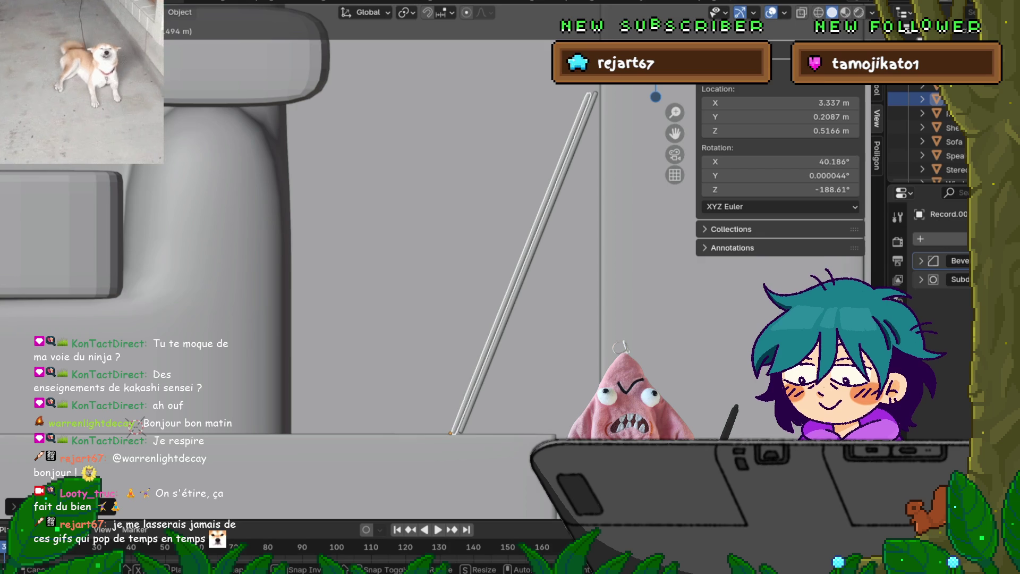
key("Return")
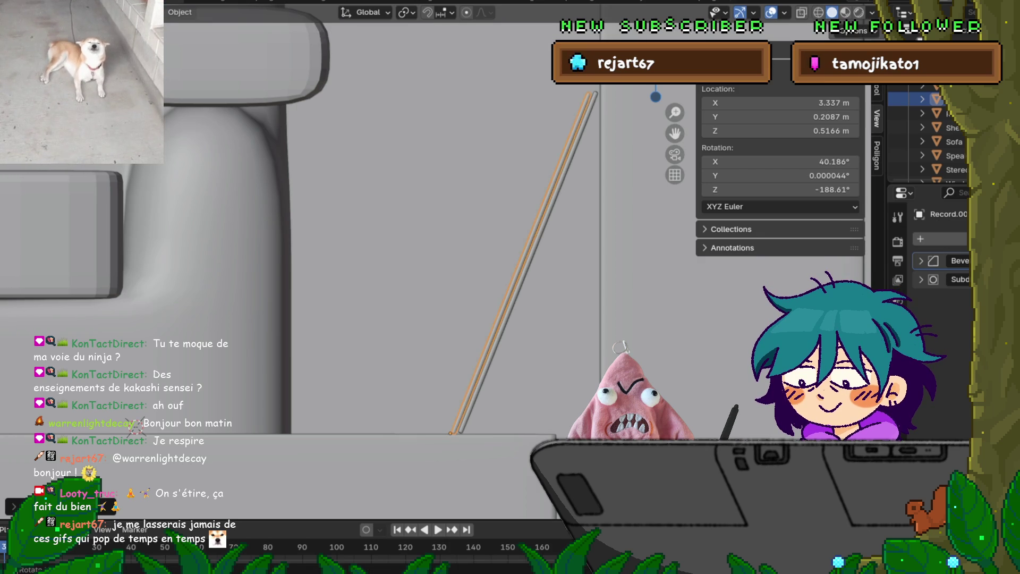
key("shift+d")
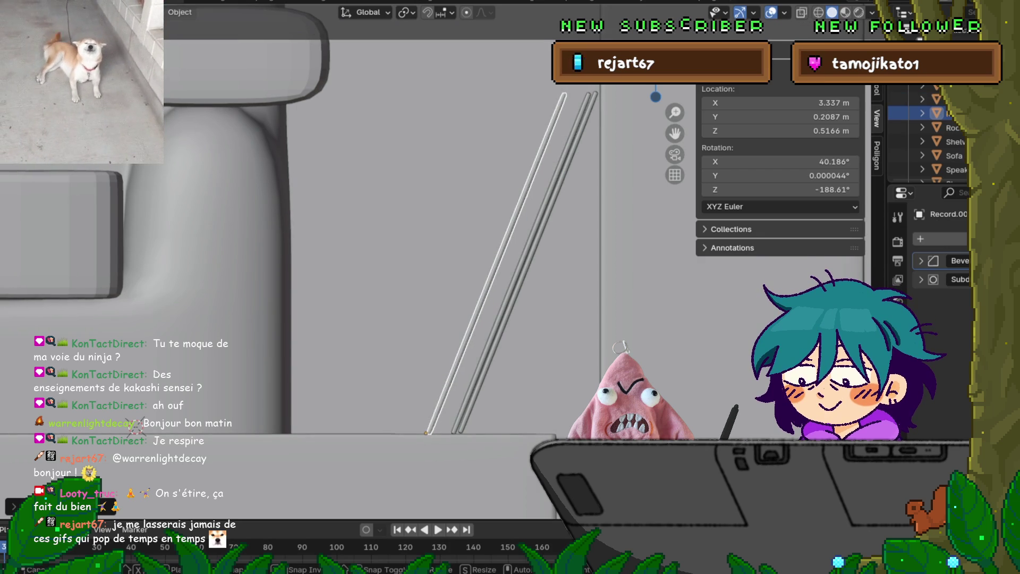
key("Return")
key("r")
key("z")
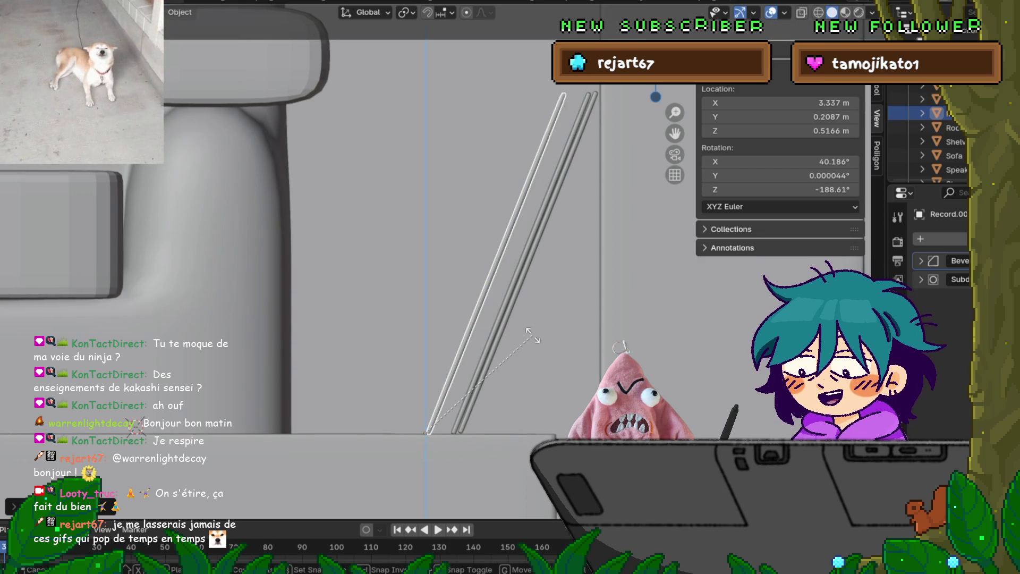
key("z")
key("z")
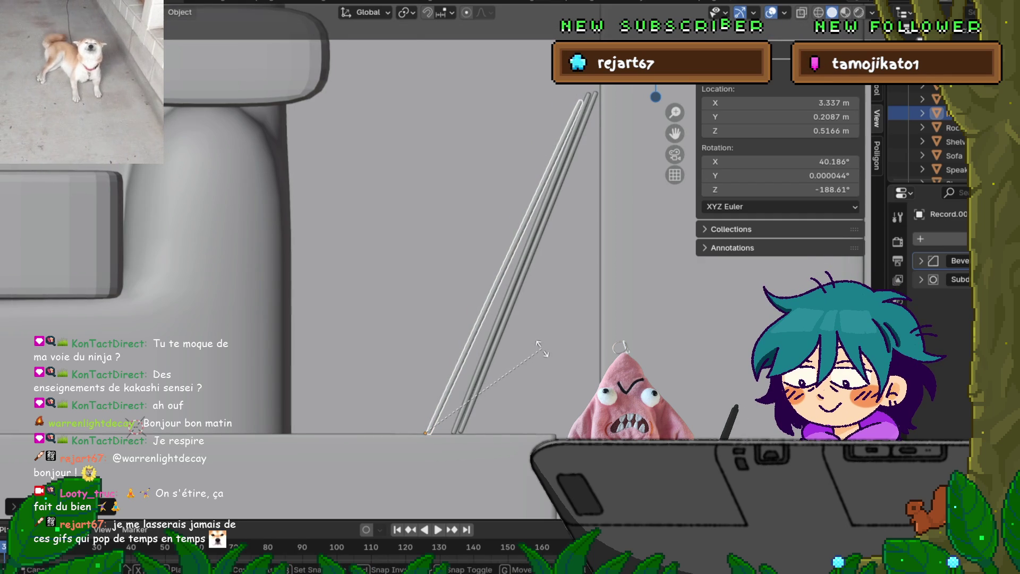
key("Return")
Add two more sleeve copies, tilt the newest slightly clockwise, and view the stack close up.
key("shift+d")
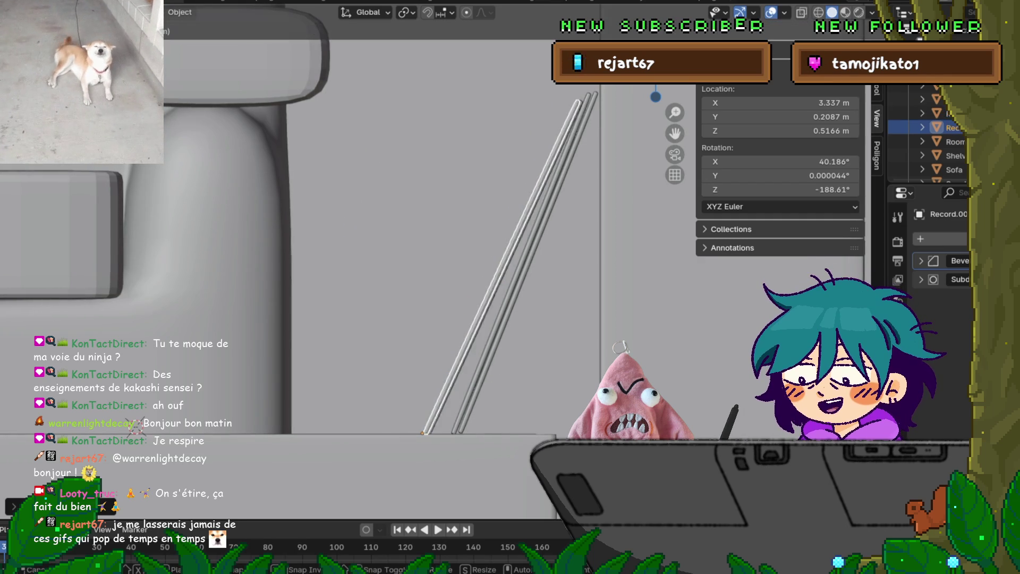
key("Return")
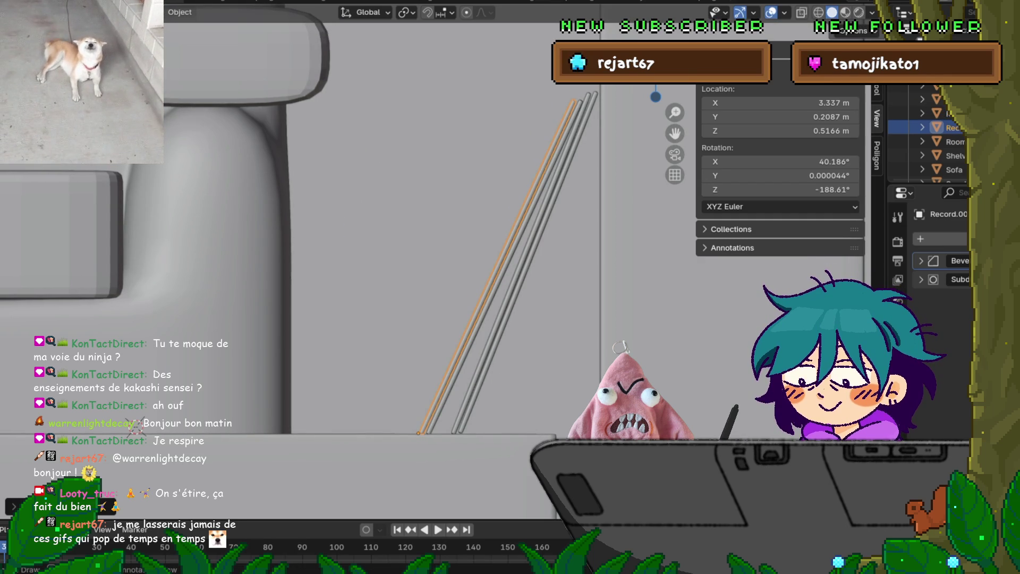
key("shift+d")
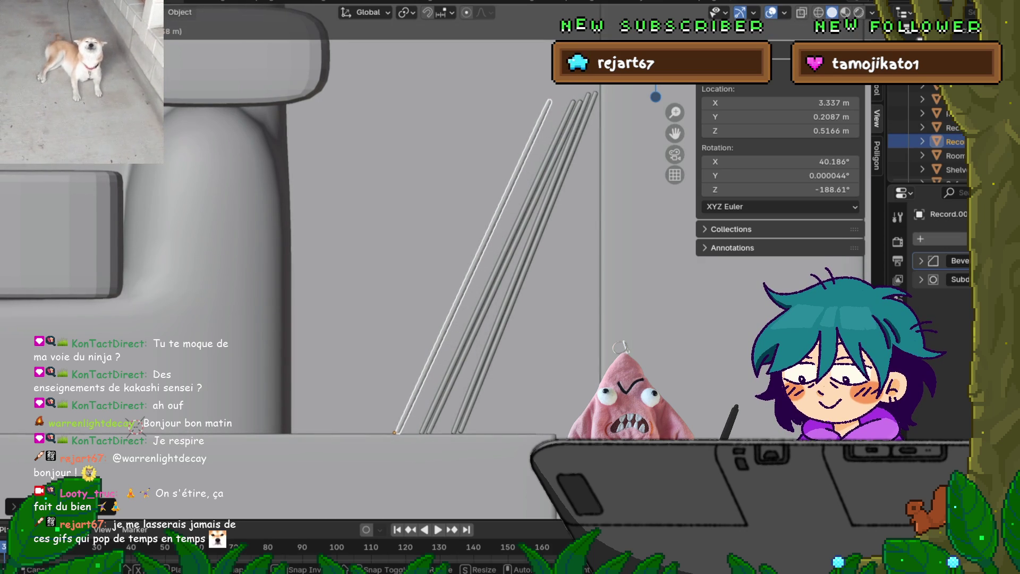
left_click(547, 354)
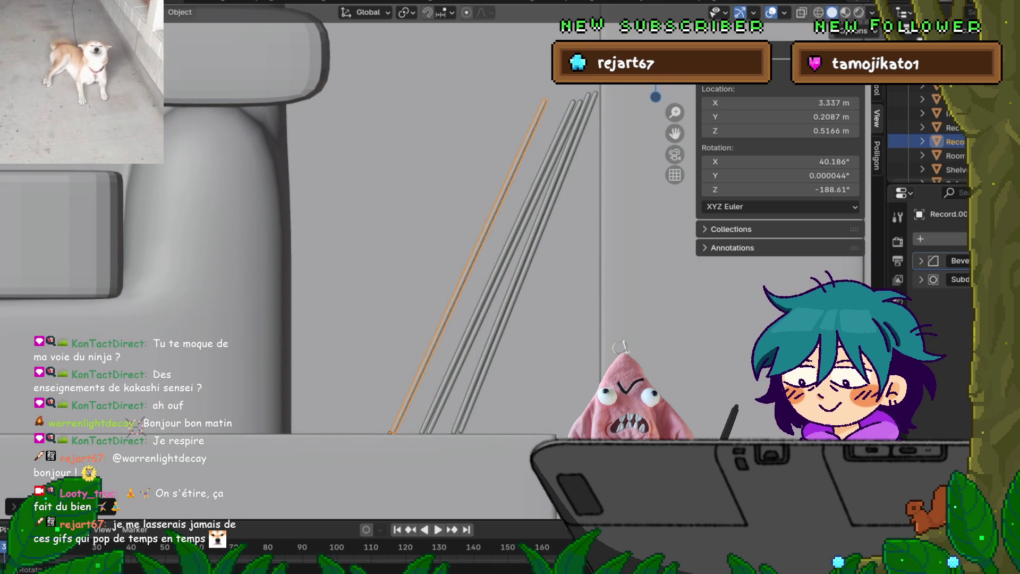
key("r")
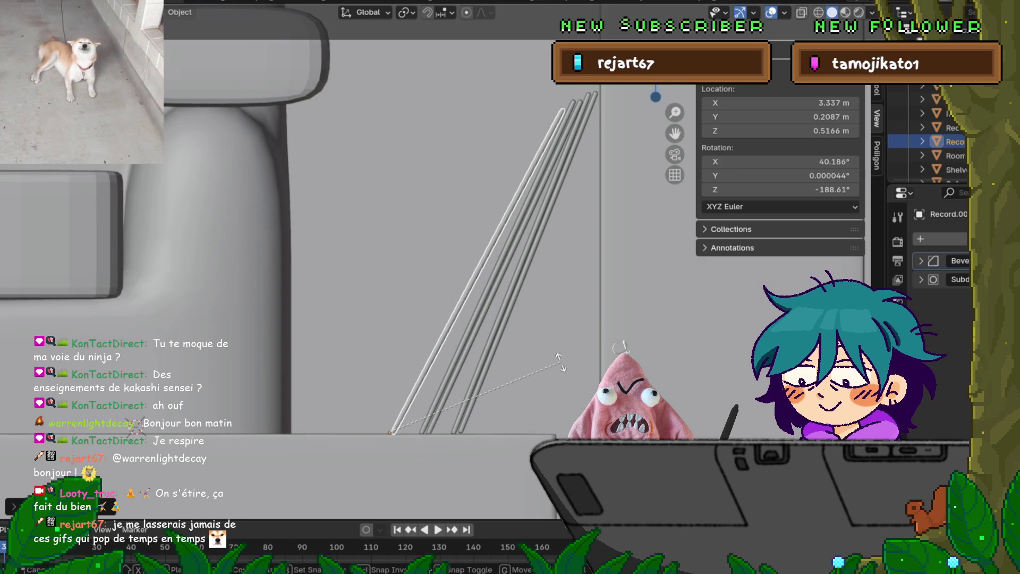
left_click(552, 365)
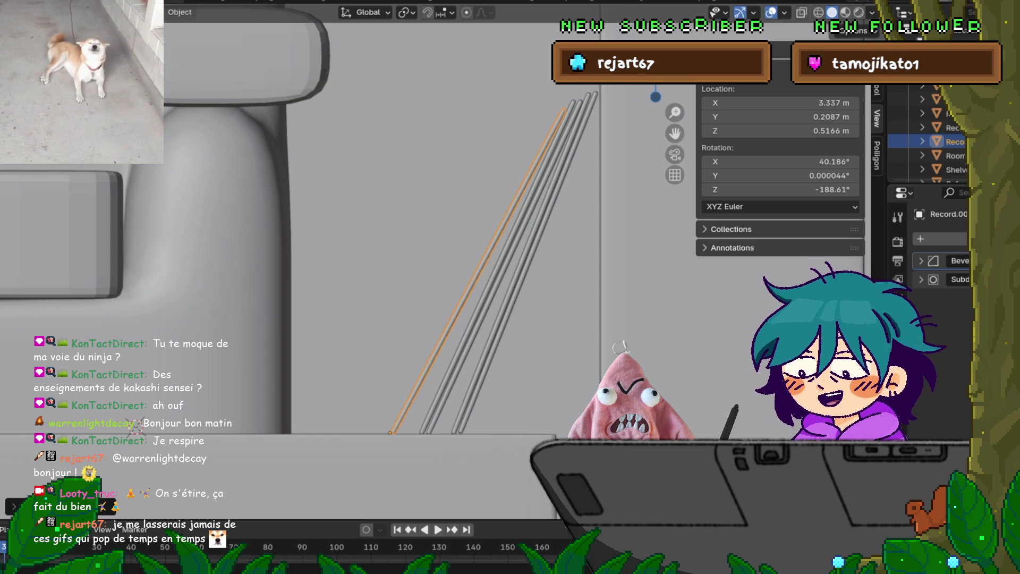
mouse_move(425, 266)
middle_mouse_down()
mouse_move(451, 250)
mouse_move(478, 276)
middle_mouse_up()
mouse_move(534, 333)
middle_mouse_down()
mouse_move(513, 270)
mouse_move(500, 263)
mouse_move(372, 333)
middle_mouse_up()
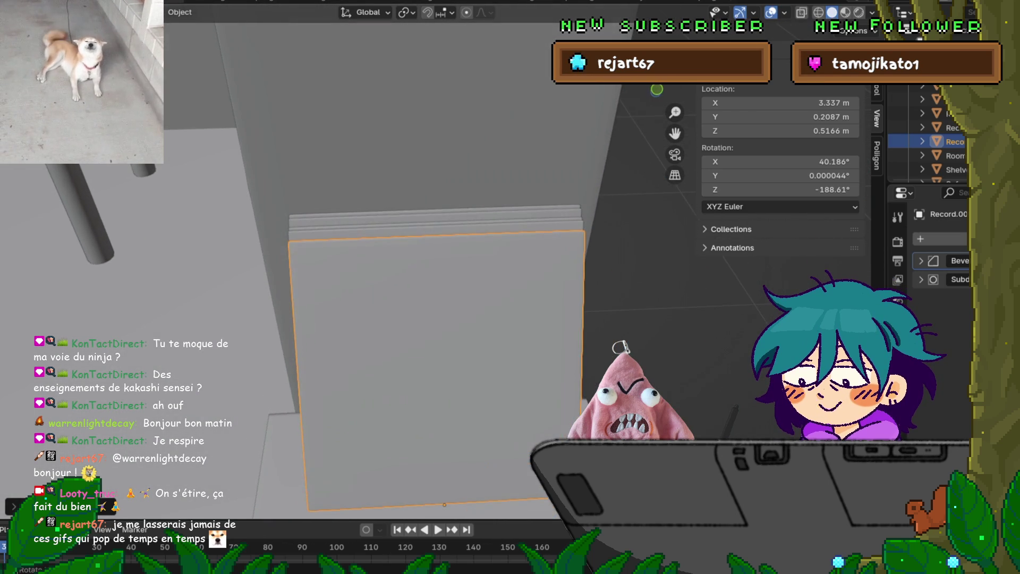
Slide the rear record sleeve left along the X axis.
left_click(950, 99)
key("g")
key("y")
key("x")
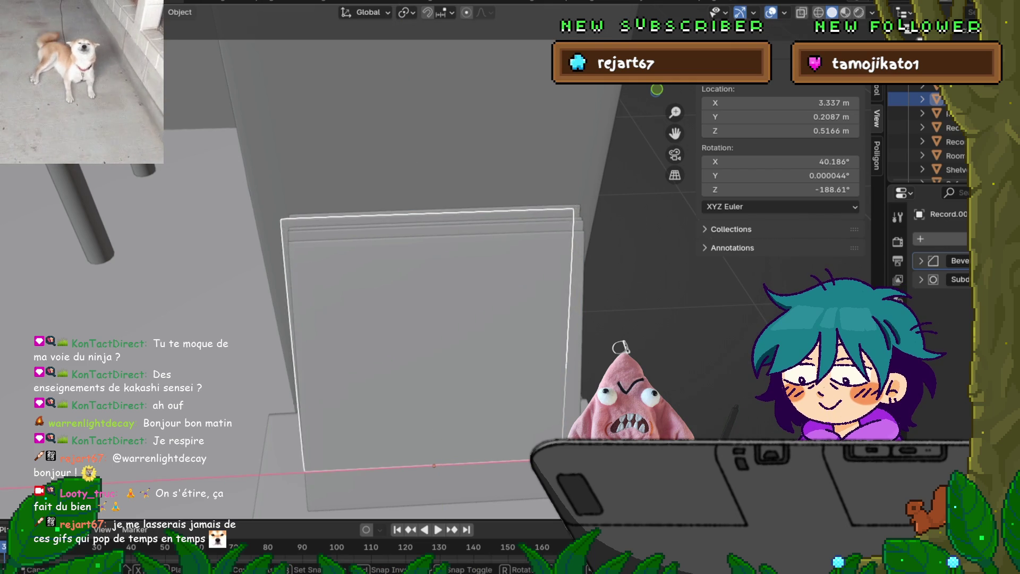
key("Return")
Nudge the front record sleeve slightly left.
left_click(951, 128)
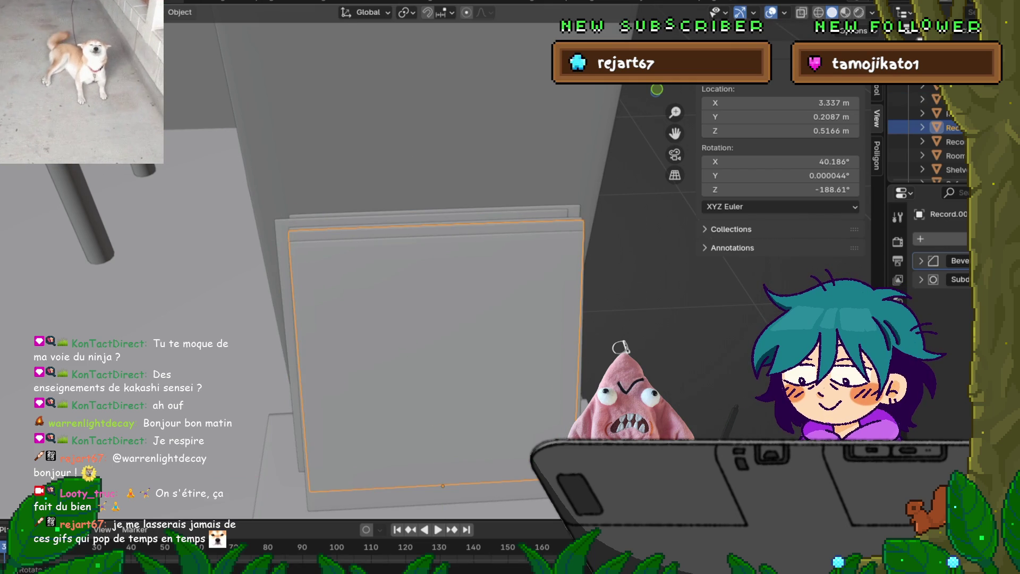
key("ctrl+z")
key("ctrl+shift+z")
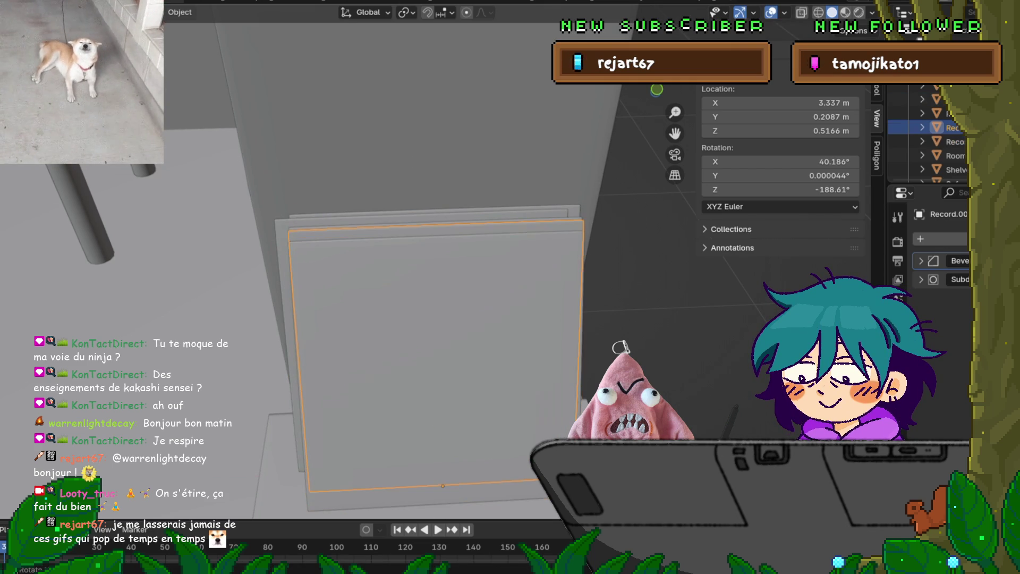
key("g")
key("y")
key("x")
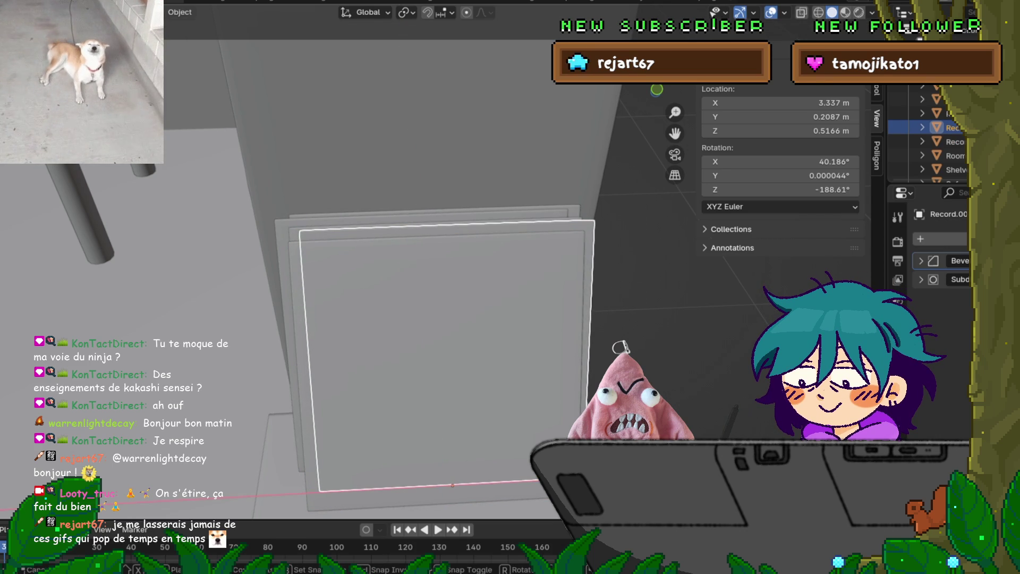
key("Escape")
key("g")
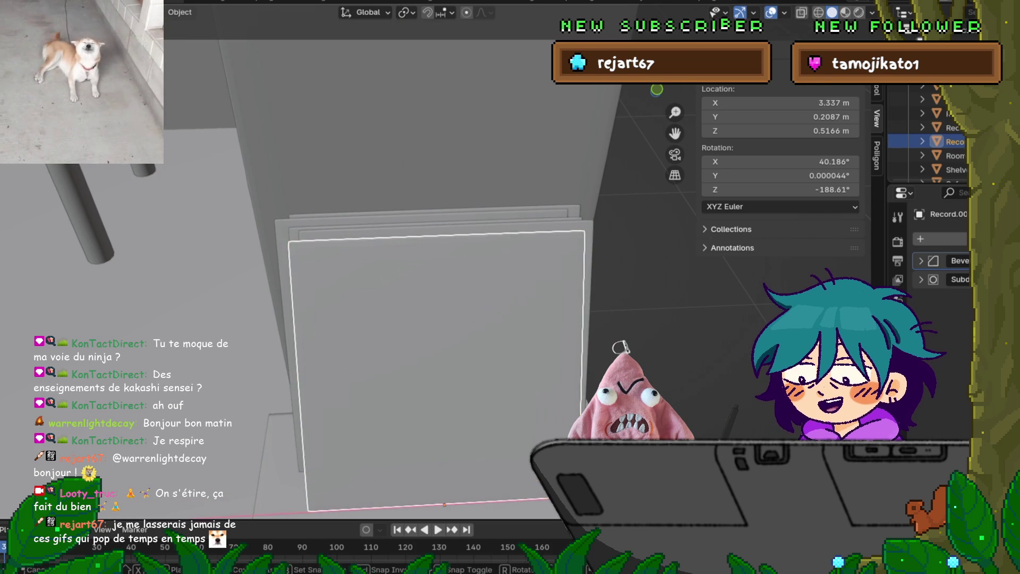
key("Return")
middle_click_drag(425, 318, 367, 300)
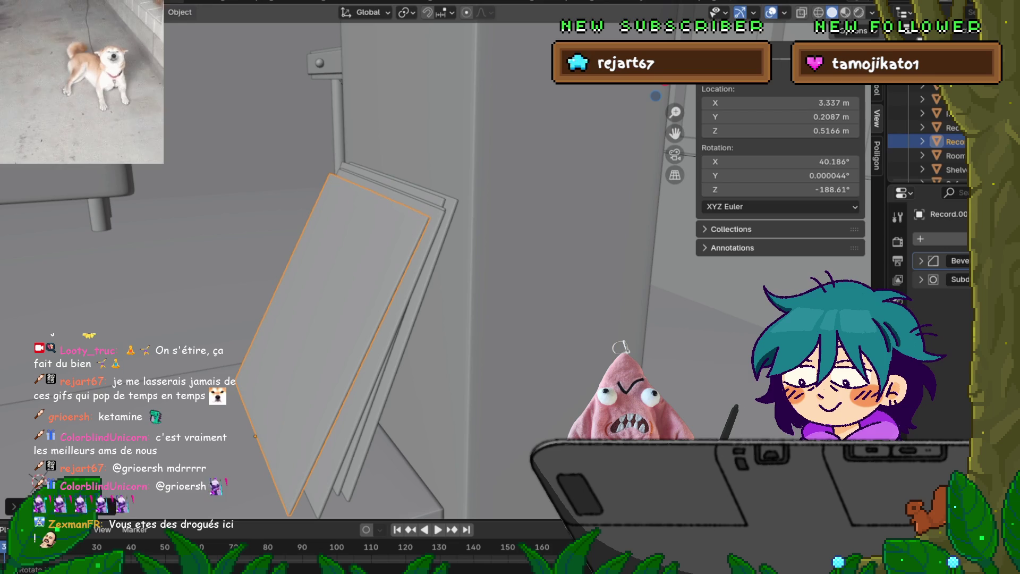
Save the scene file.
scroll(372, 266, "down", 10)
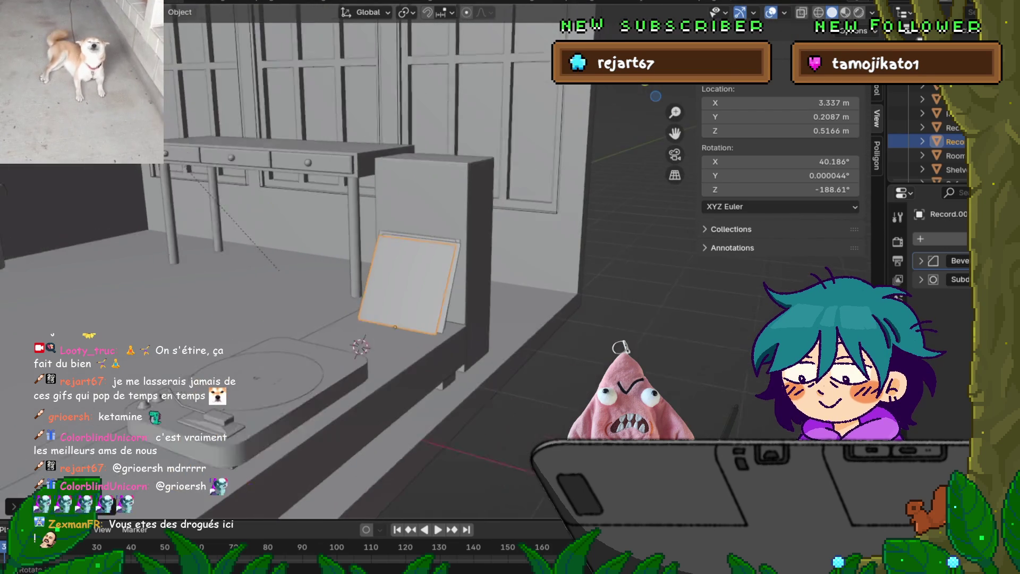
middle_click_drag(372, 266, 594, 245)
left_click(16, 7)
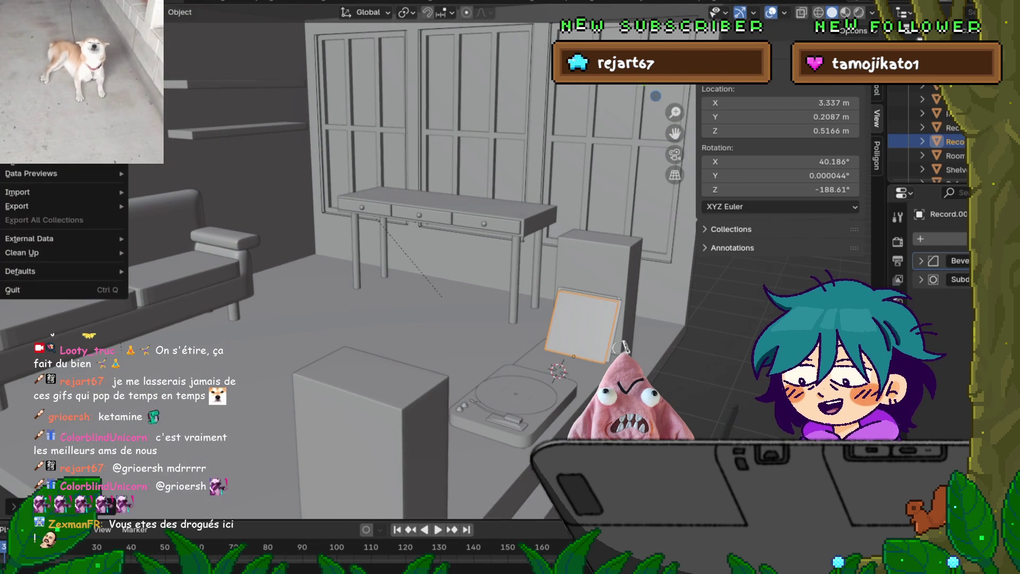
key("ctrl+s")
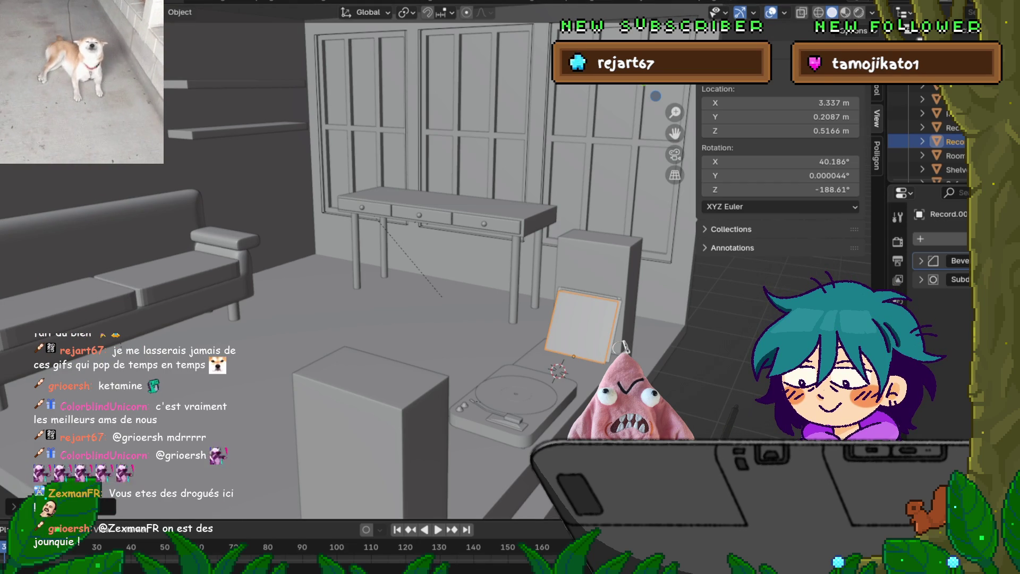
Shift one of the rear stacked sleeves along the X axis.
middle_click_drag(622, 346, 620, 348)
mouse_move(351, 265)
middle_mouse_down()
mouse_move(314, 250)
mouse_move(366, 263)
mouse_move(356, 258)
middle_mouse_up()
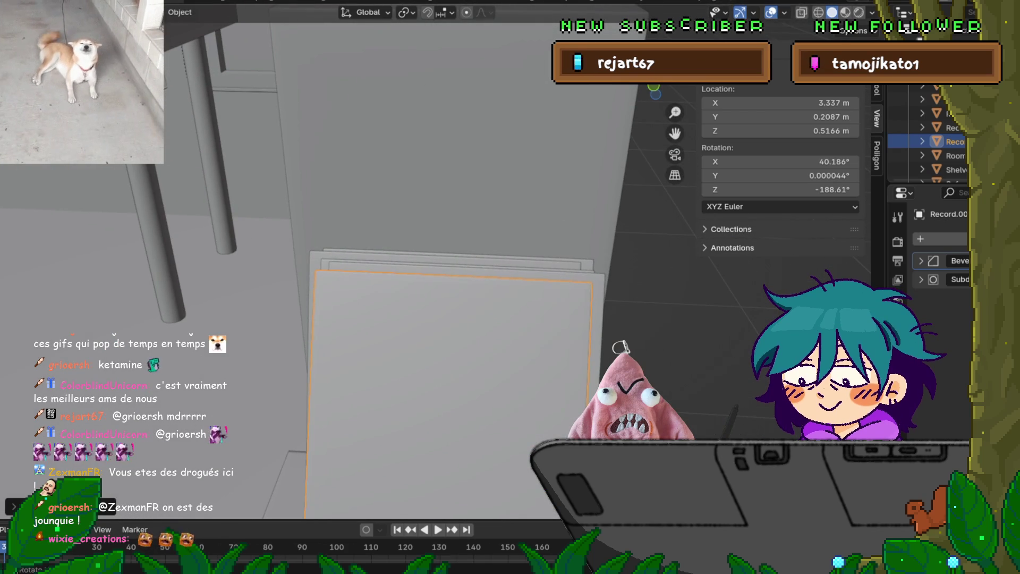
left_click(457, 265)
left_click(456, 263)
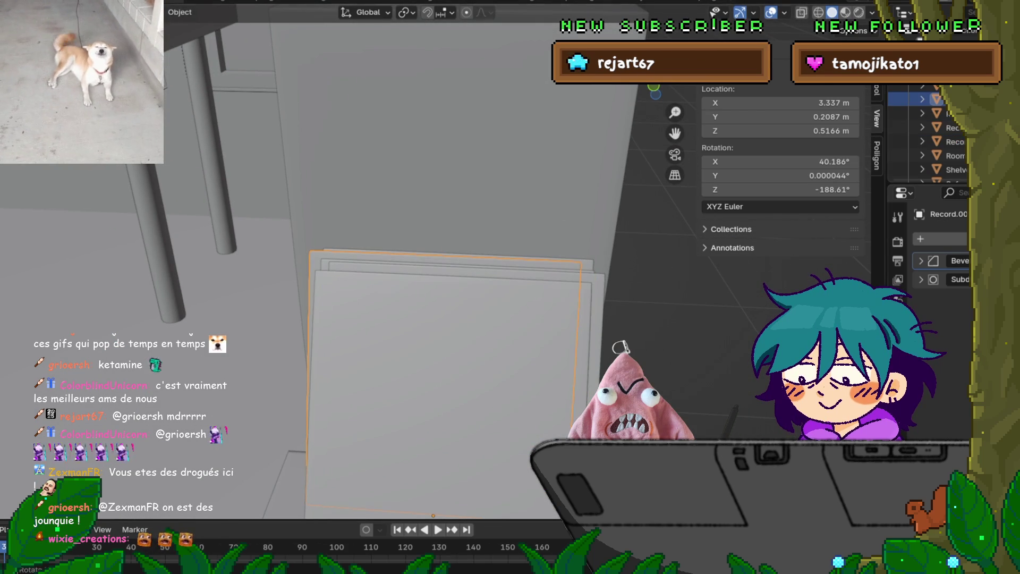
left_click(457, 264)
middle_click_drag(457, 264, 500, 287)
key("g")
key("x")
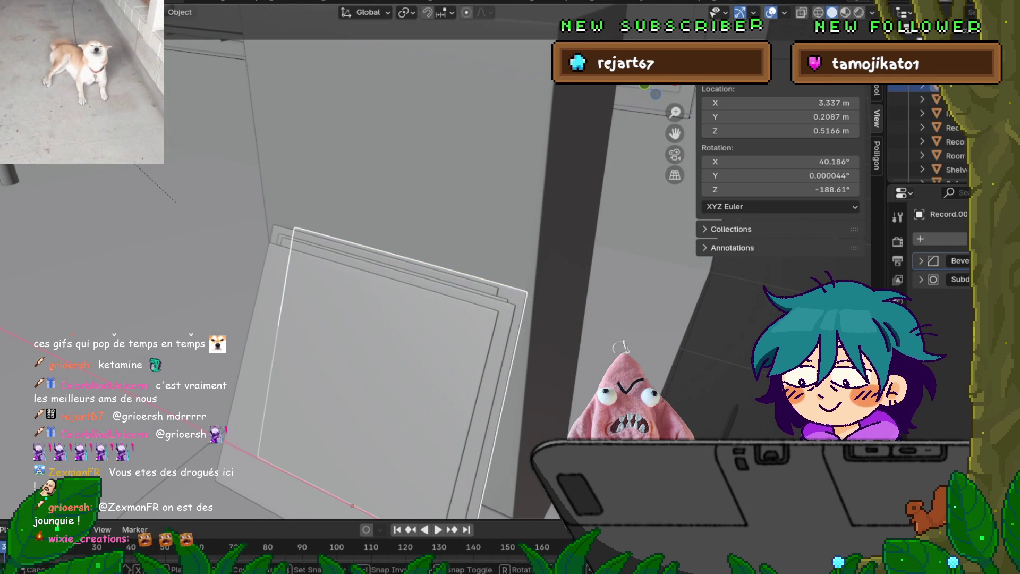
key("Return")
Move the front record sleeve slightly to the right, then zoom out to the cabinet.
middle_click_drag(398, 318, 409, 276)
left_click(478, 372)
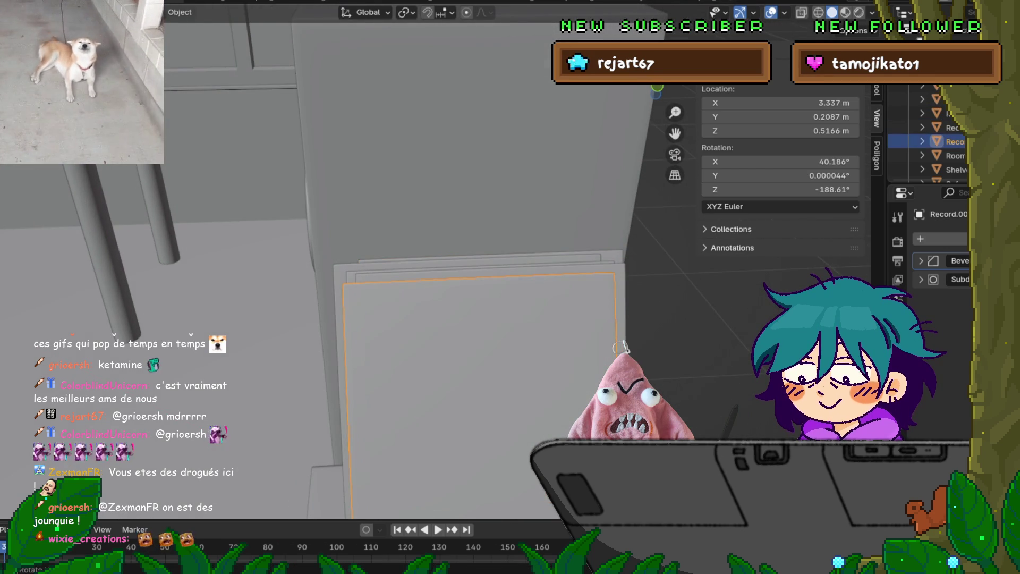
key("g")
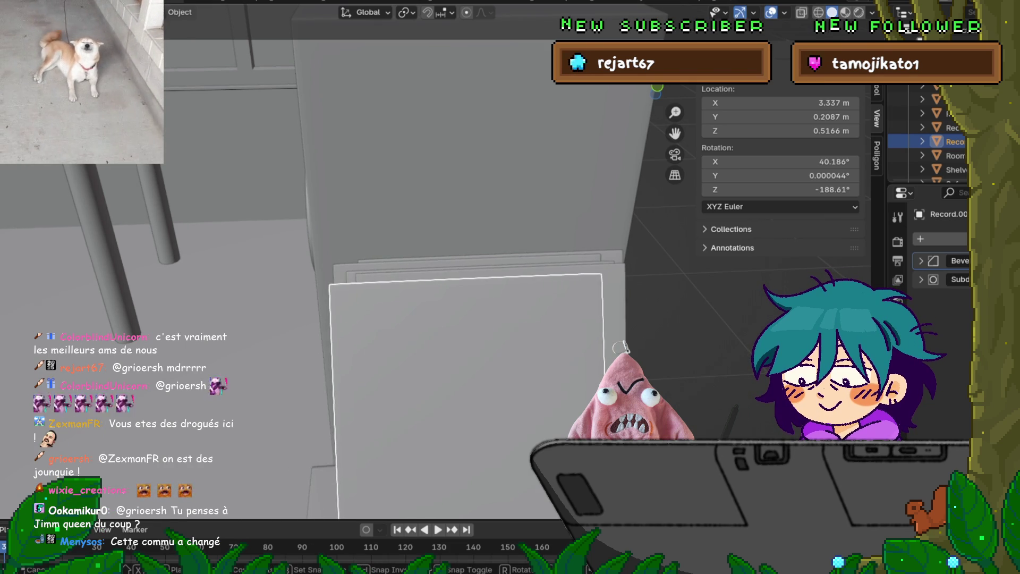
key("Return")
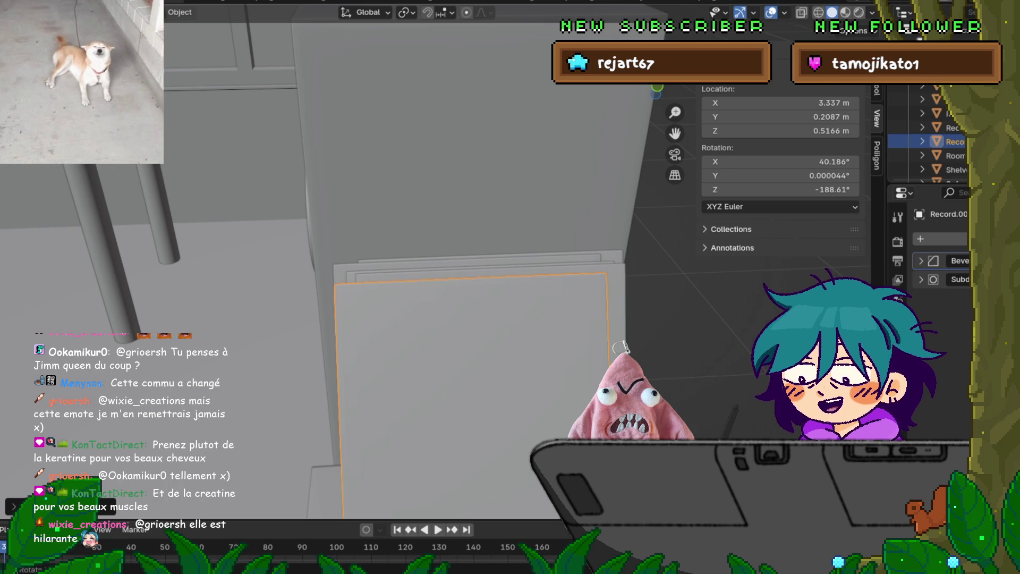
left_click(11, 6)
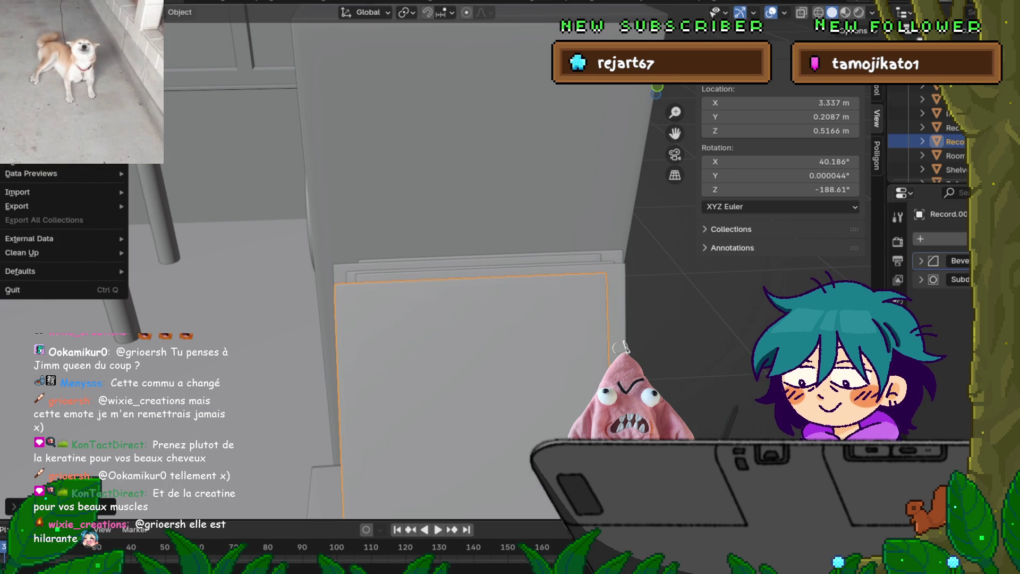
middle_click_drag(424, 266, 345, 250)
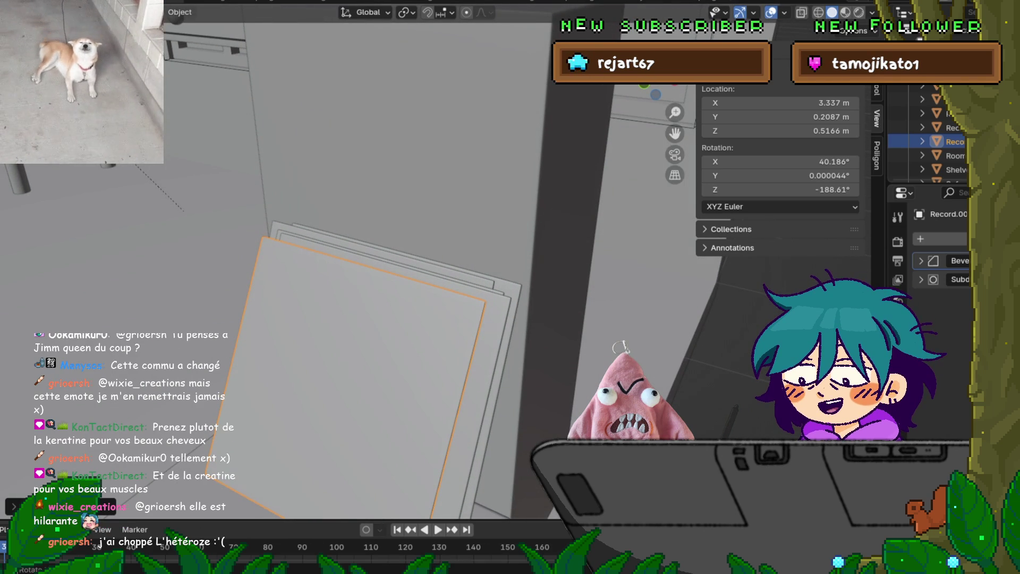
scroll(425, 260, "down", 5)
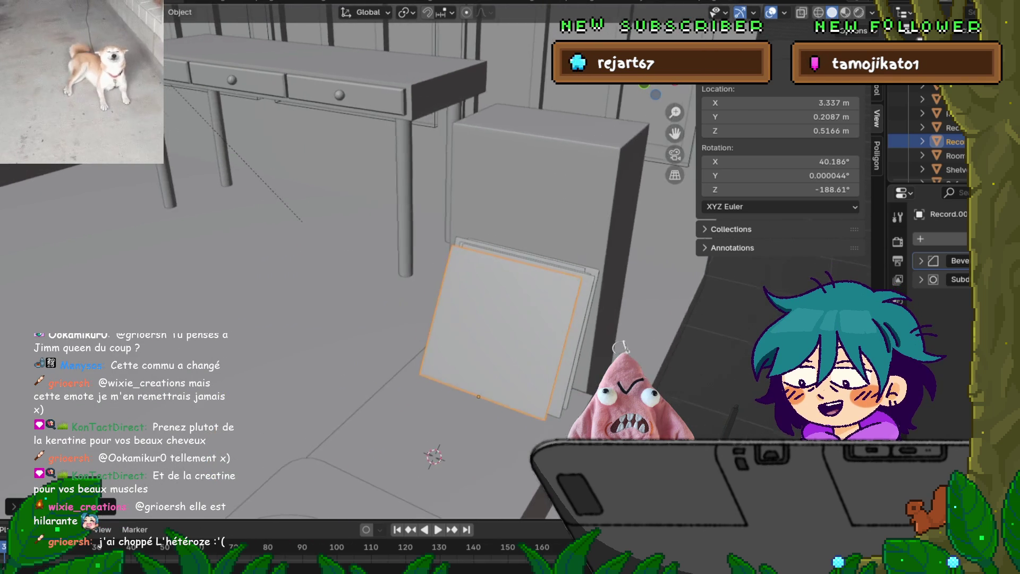
Nudge the sleeve behind the front one along X so the stack is staggered.
middle_click_drag(425, 265, 316, 266)
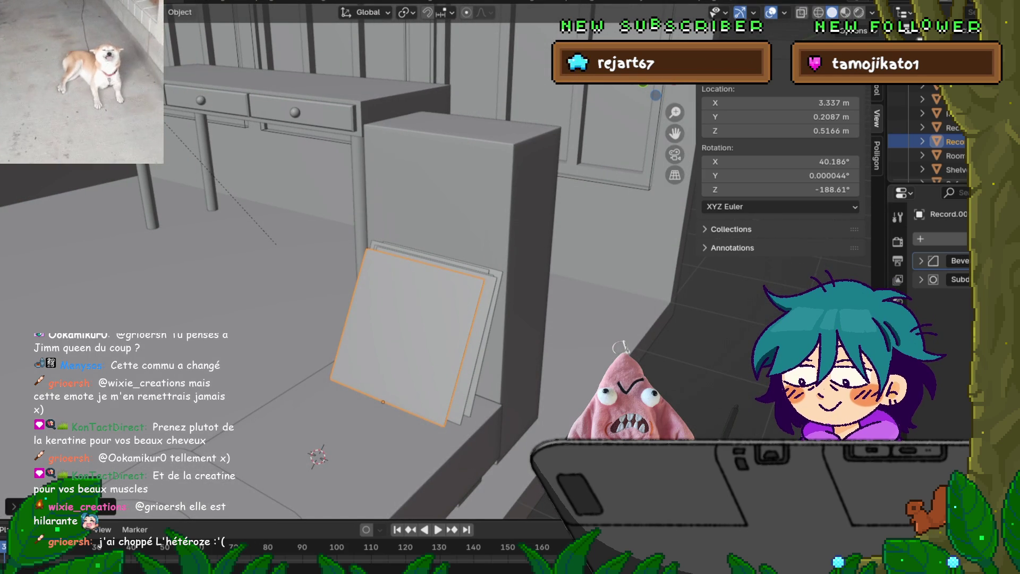
scroll(460, 420, "up", 4)
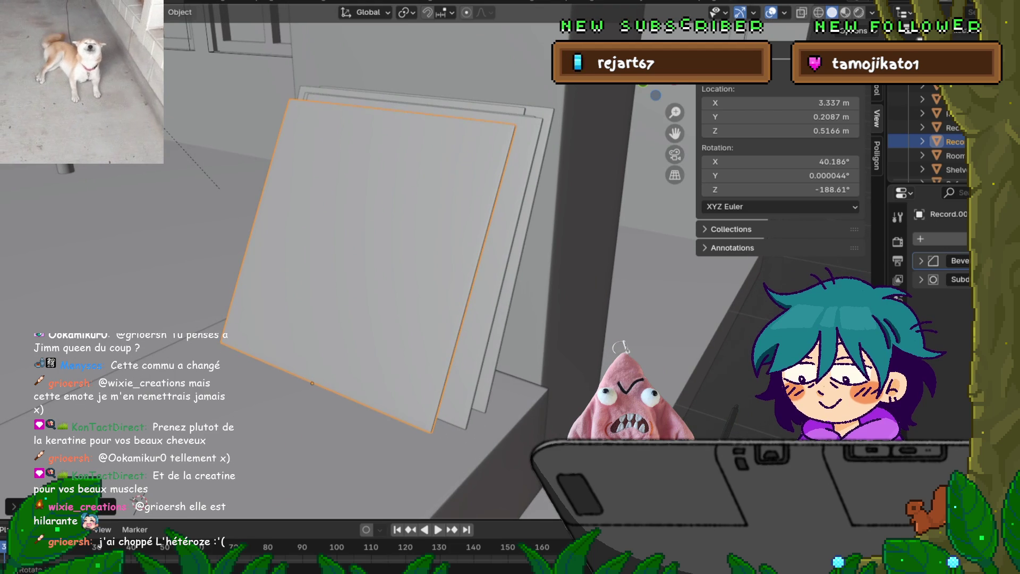
middle_click_drag(372, 266, 372, 308)
left_click(955, 127)
key("g")
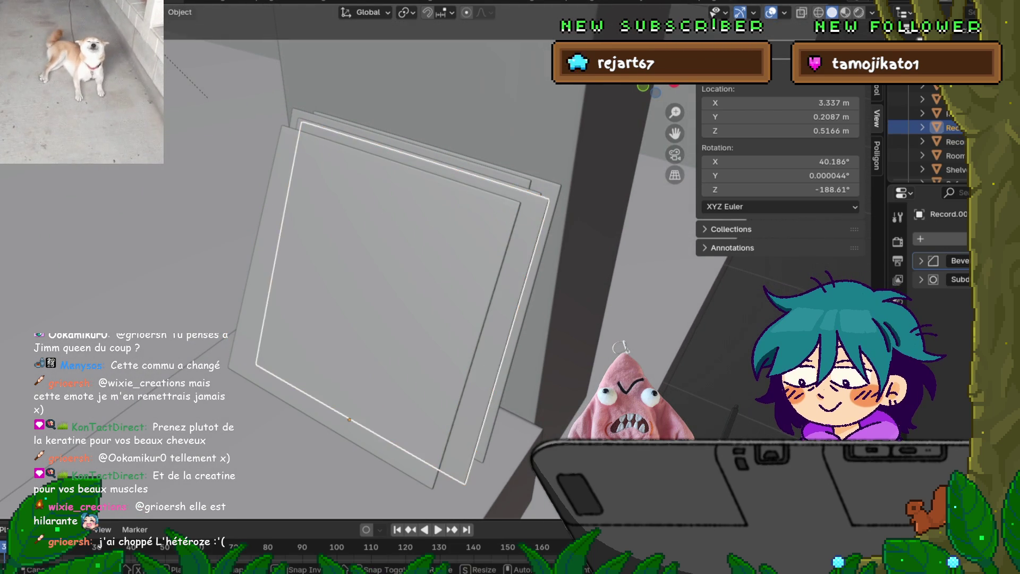
key("x")
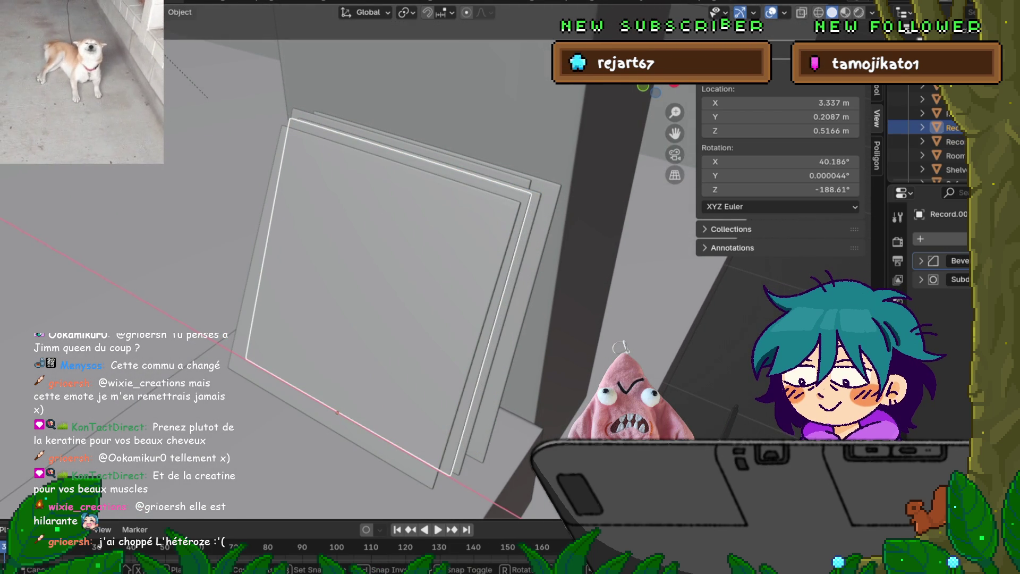
key("Return")
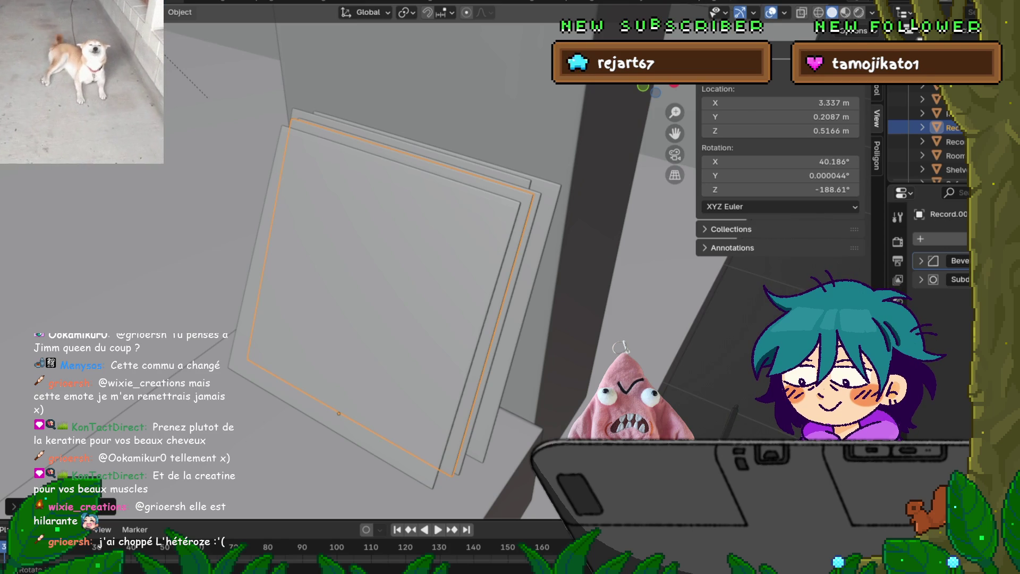
left_click(948, 113)
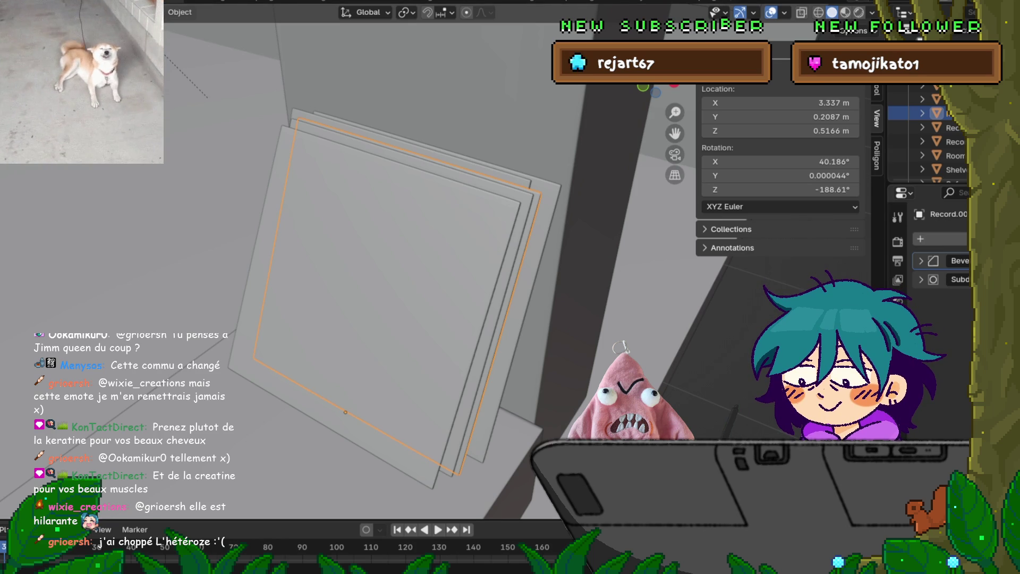
scroll(414, 266, "down", 10)
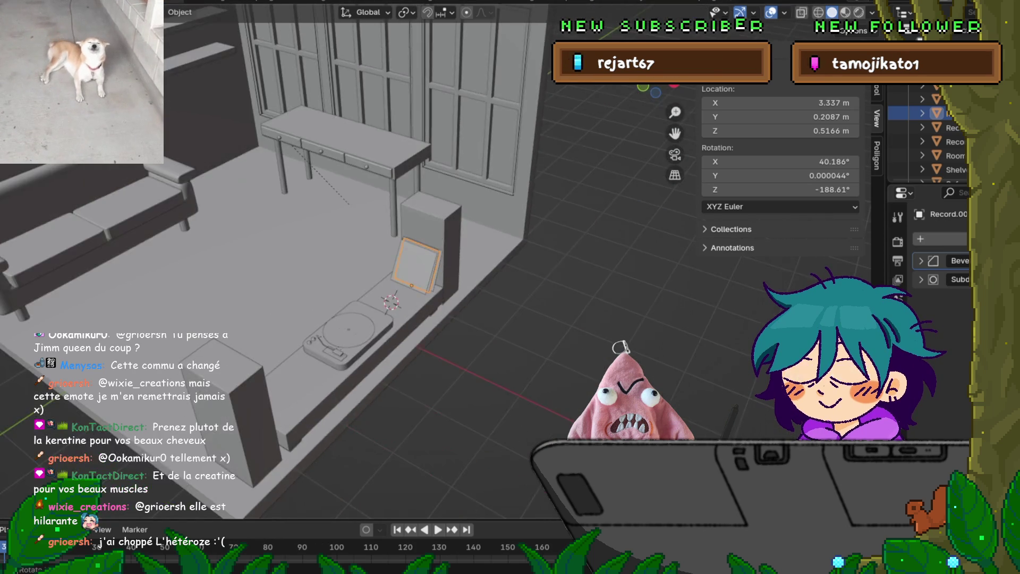
Select the Room object and snap the 3D cursor back to the world origin.
middle_click_drag(415, 266, 532, 244)
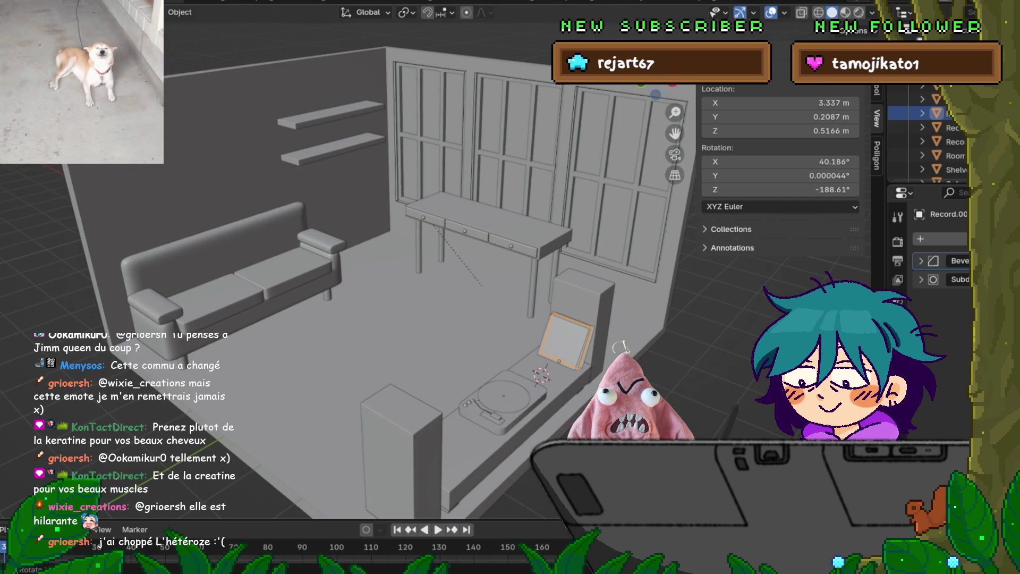
left_click(955, 156)
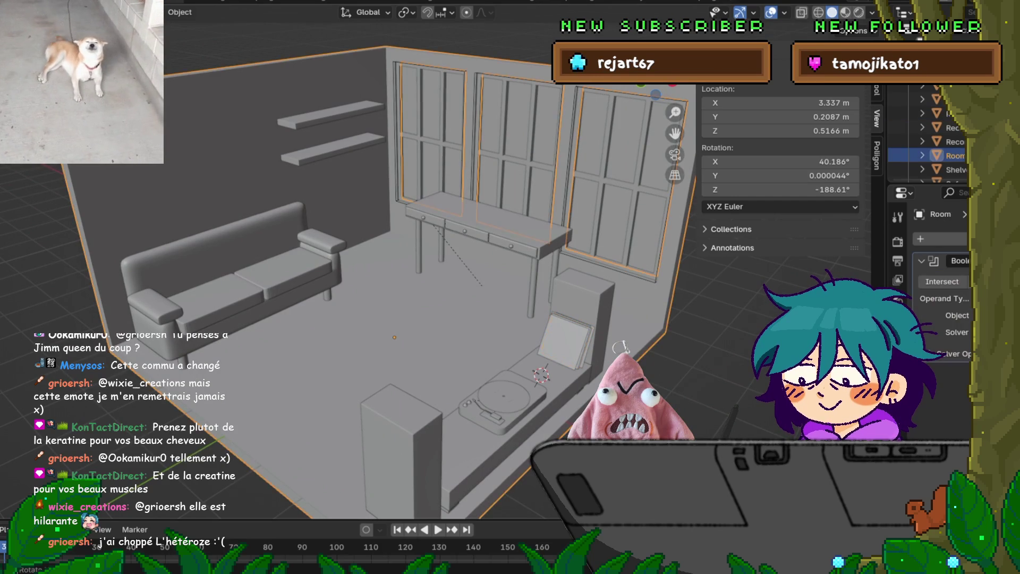
key("shift+s")
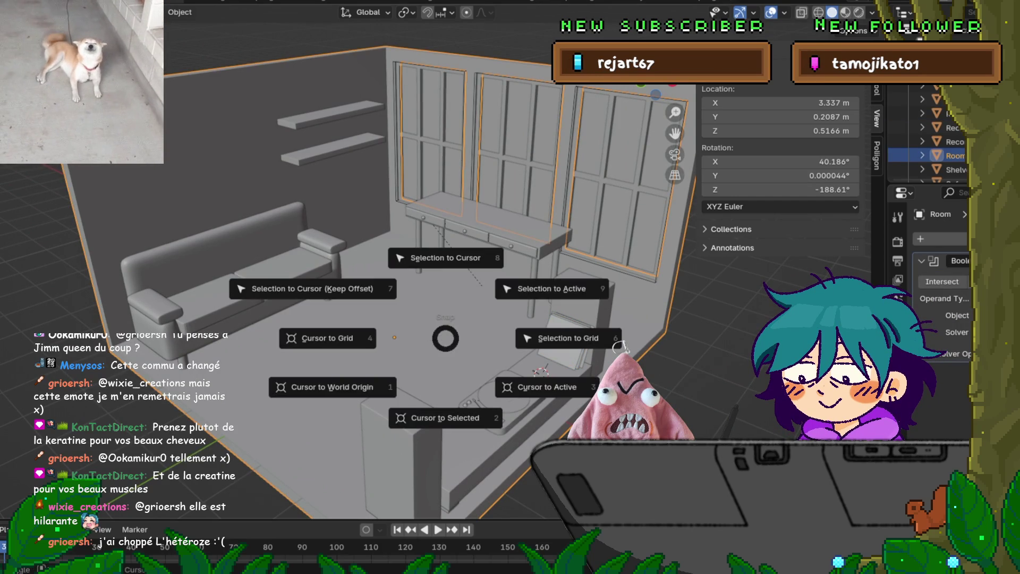
key("1")
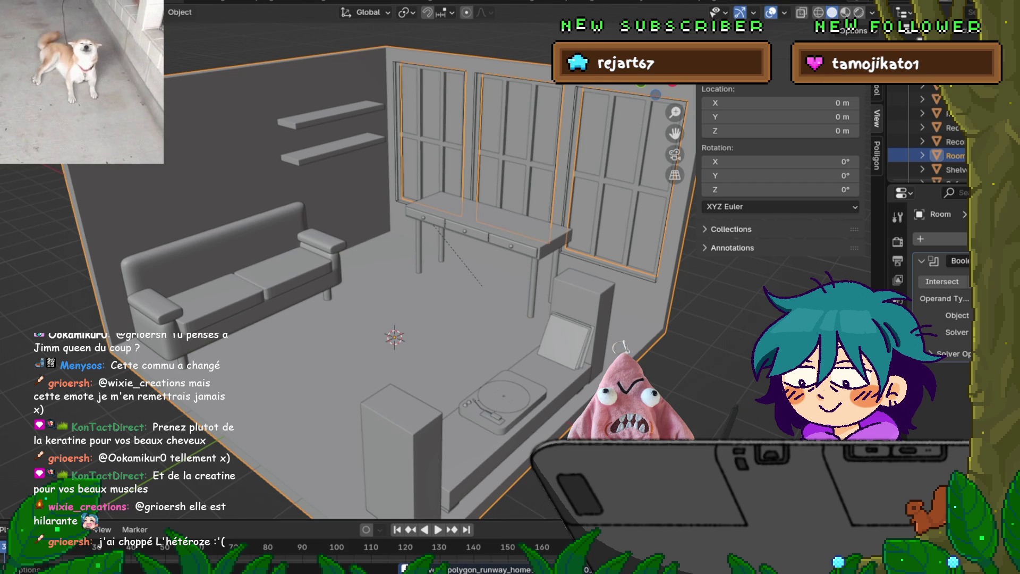
middle_click_drag(620, 348, 621, 348)
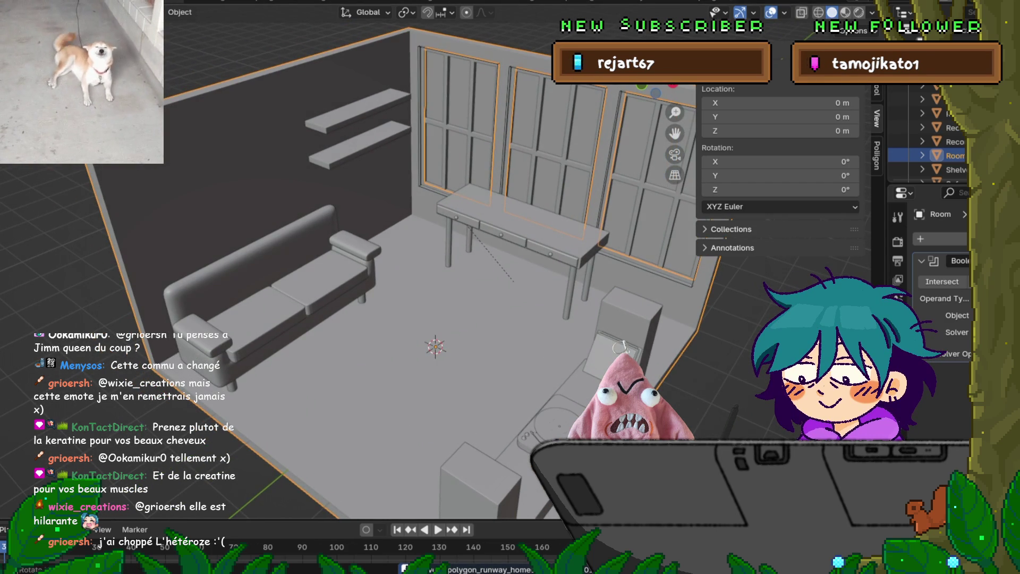
key("shift+a")
Add a new plane at the 3D cursor and scale it down in Edit Mode.
mouse_move(425, 291)
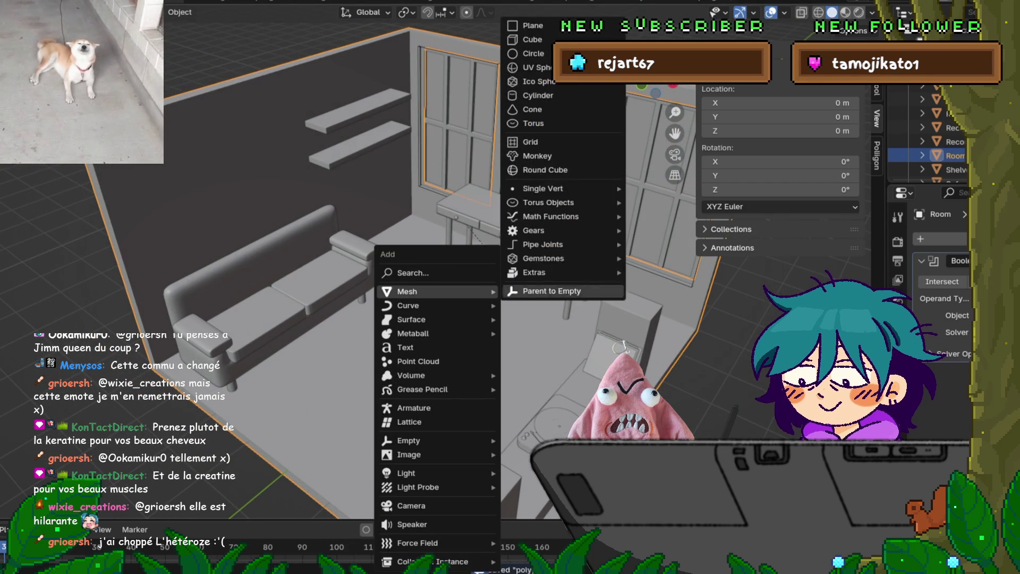
left_click(532, 25)
middle_click_drag(620, 348, 620, 348)
key("Tab")
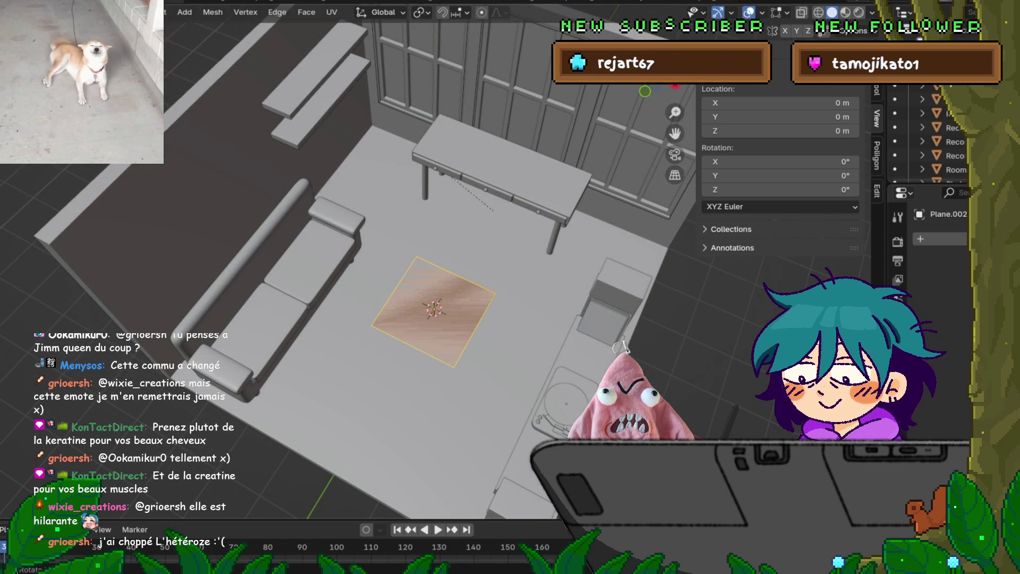
key("s")
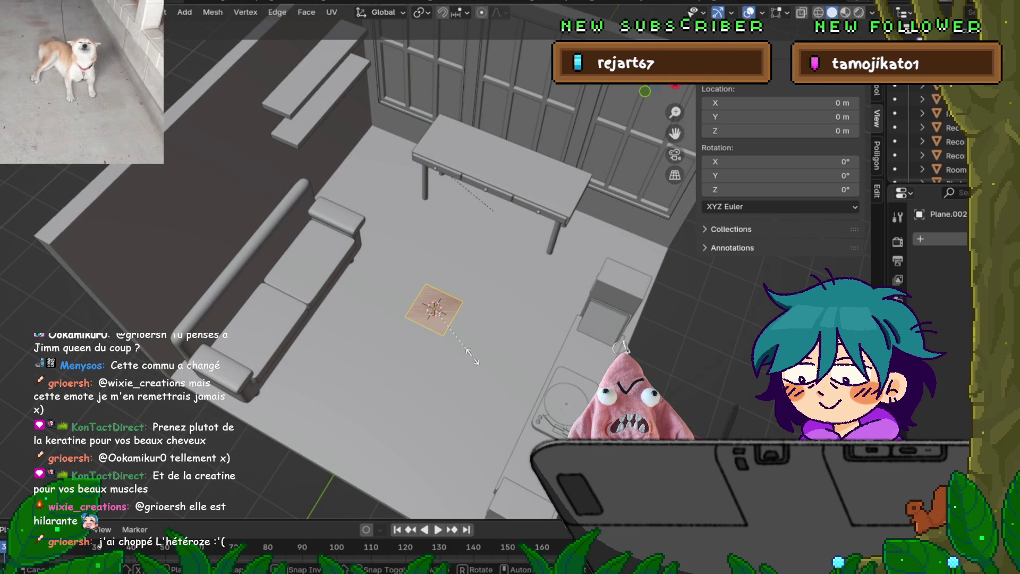
left_click(481, 372)
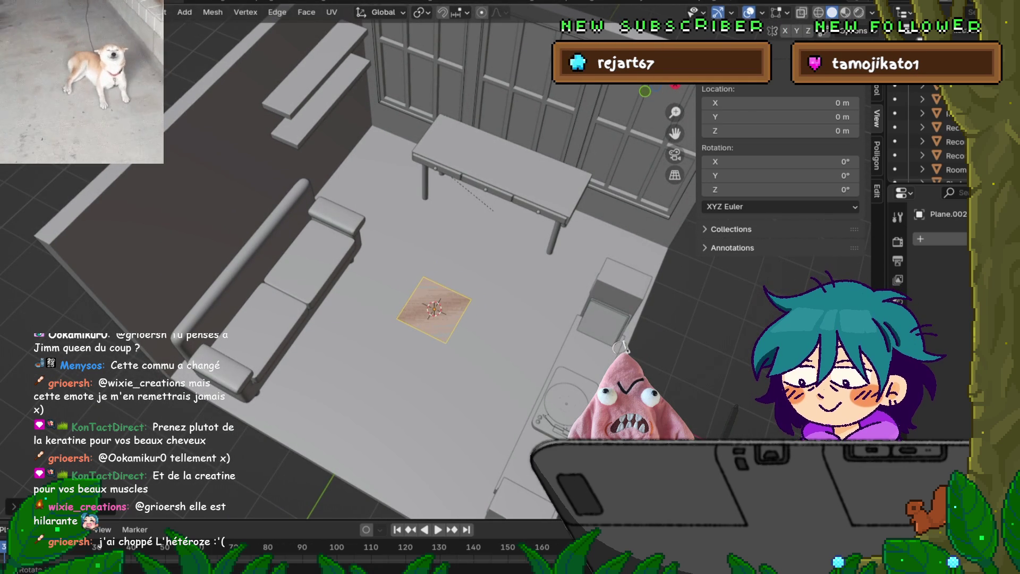
Cancel a trial move of the plane and switch to front orthographic view.
middle_click_drag(620, 347, 620, 347)
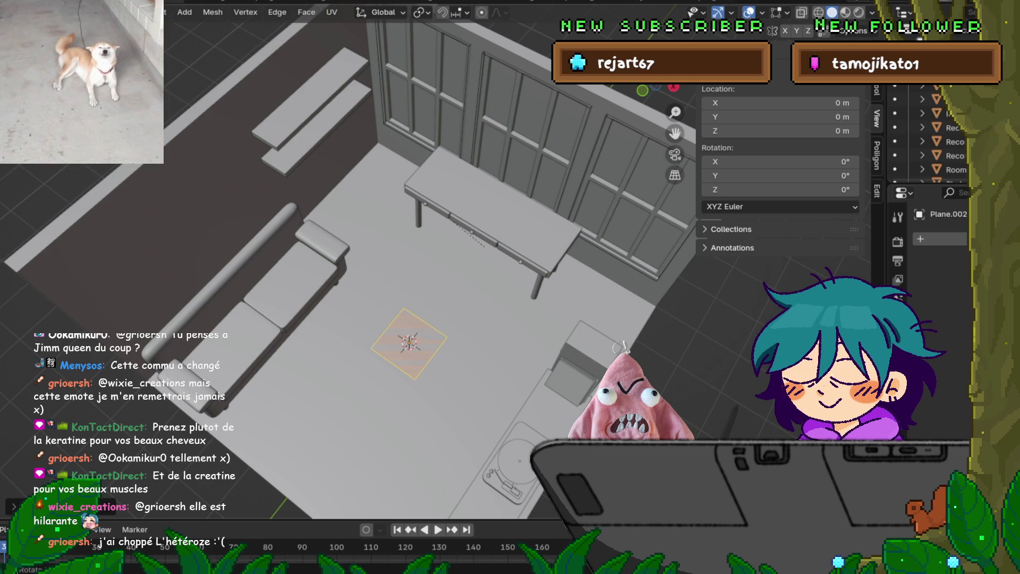
middle_click_drag(372, 266, 298, 242)
middle_click_drag(372, 292, 319, 223)
key("g")
key("x")
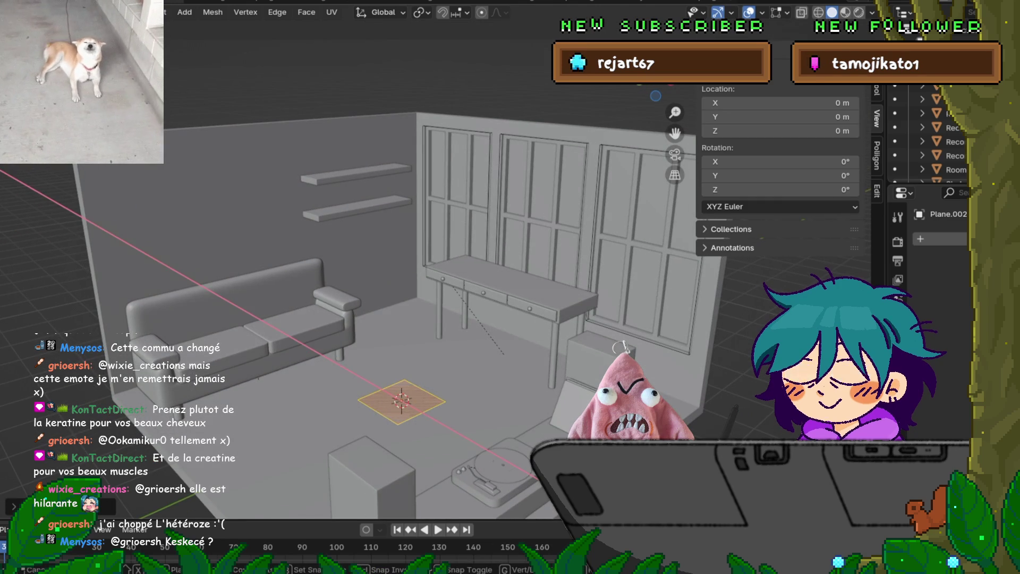
key("y")
key("z")
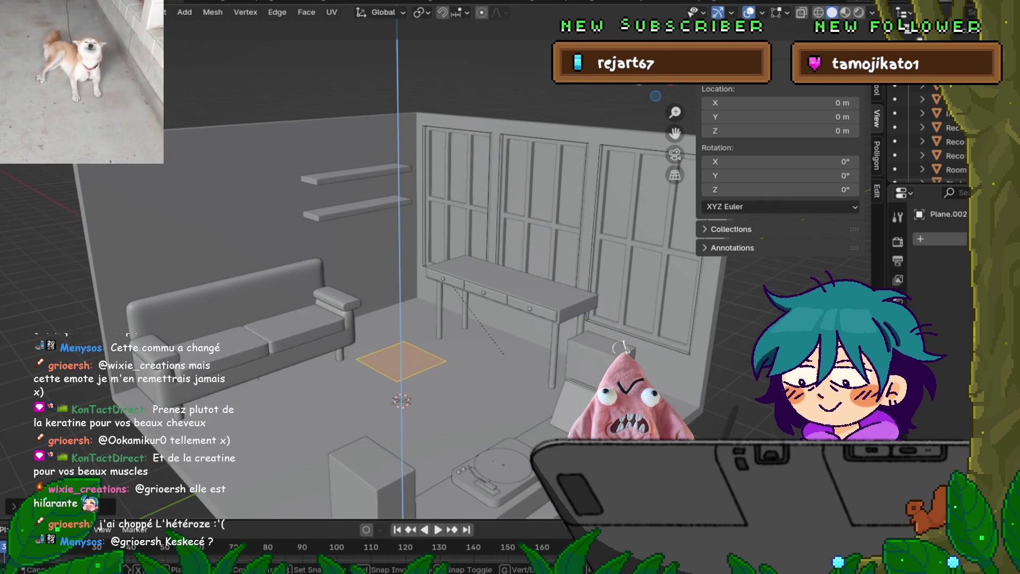
key("Escape")
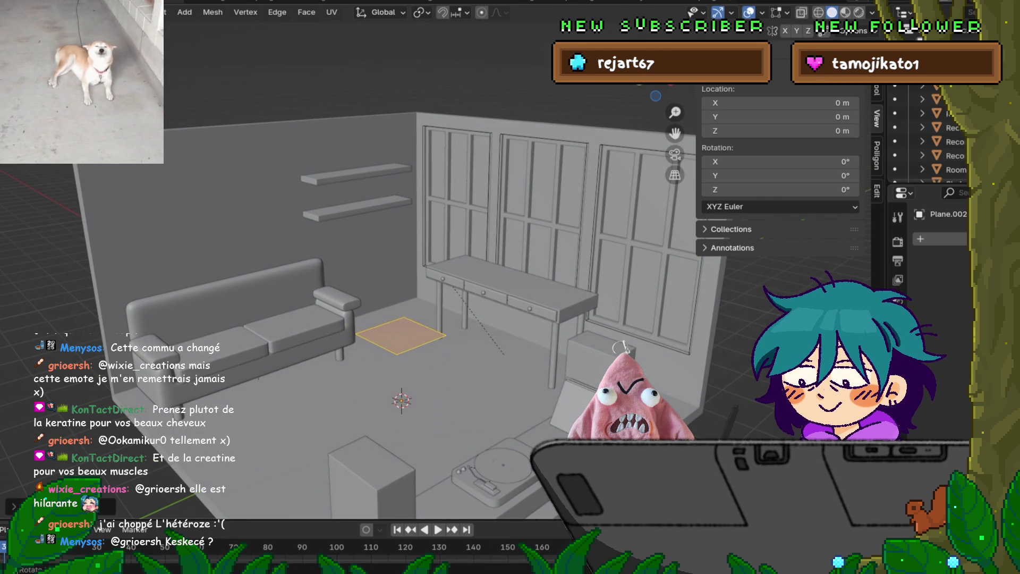
key("KP_1")
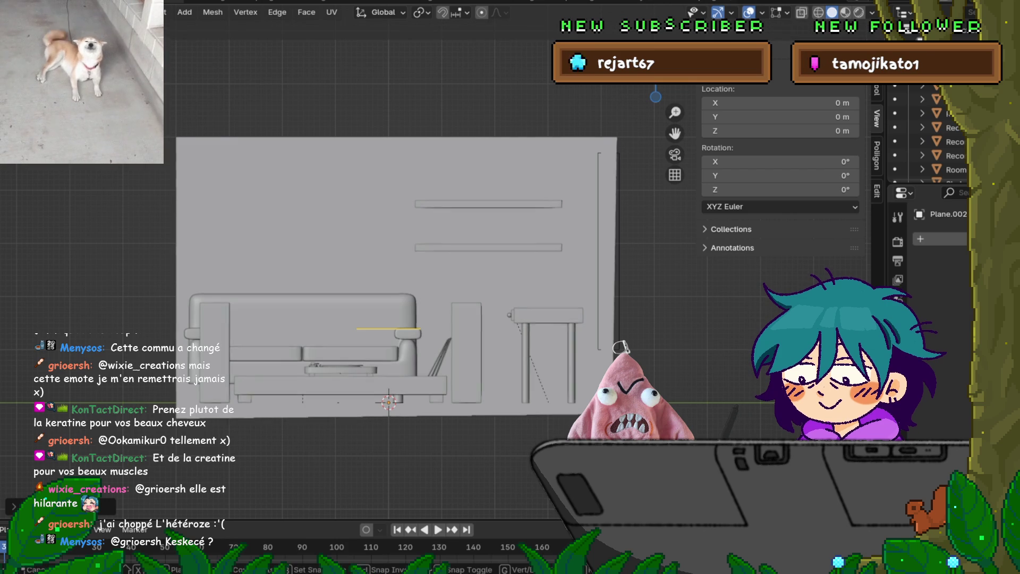
Move the selected edge of the plane vertically to a new height.
key("g")
key("z")
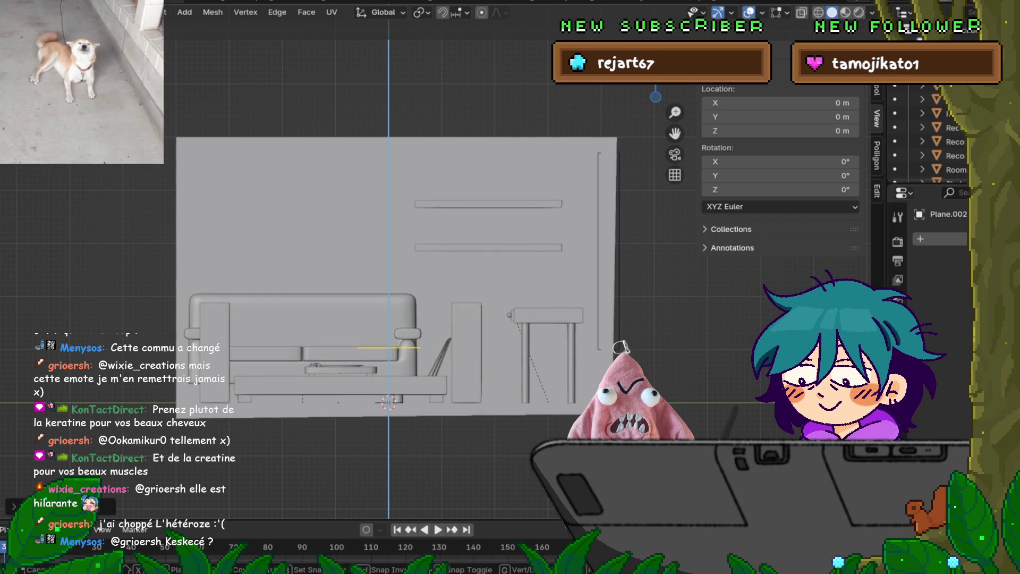
key("Return")
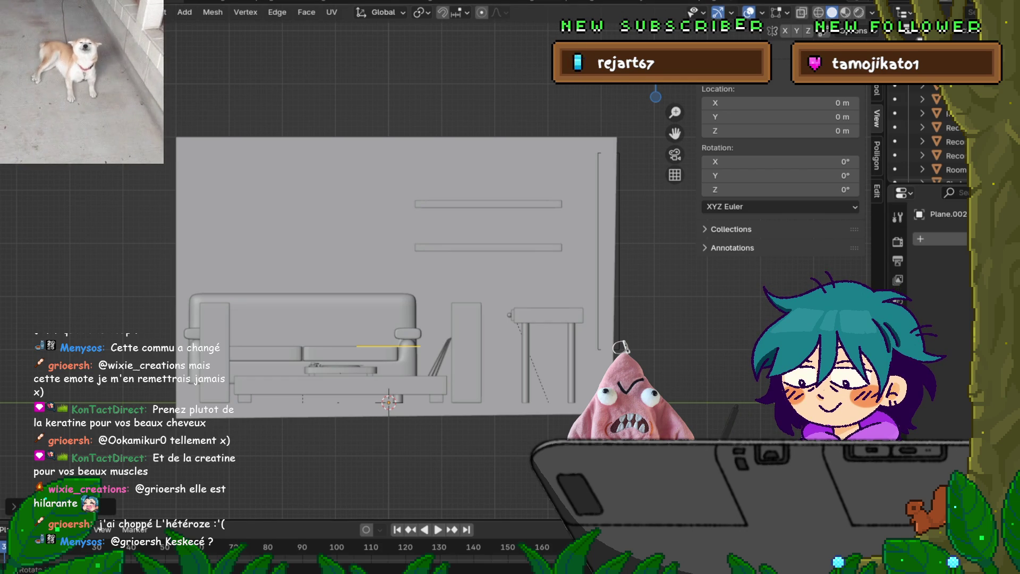
mouse_move(404, 319)
middle_mouse_down()
mouse_move(361, 292)
mouse_move(337, 233)
middle_mouse_up()
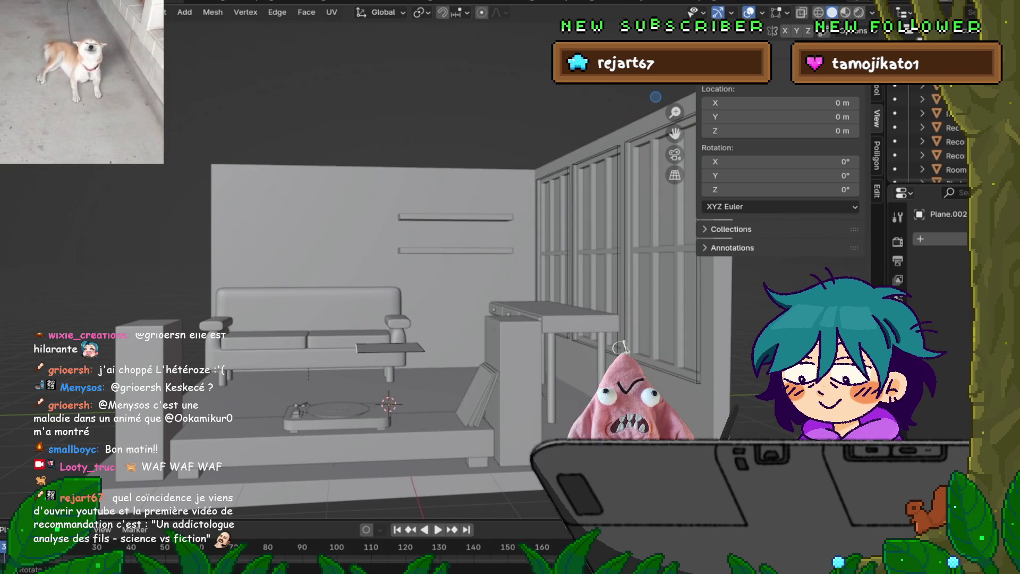
Extrude the plane's edge straight up along Z to form an upright wall.
key("g")
key("z")
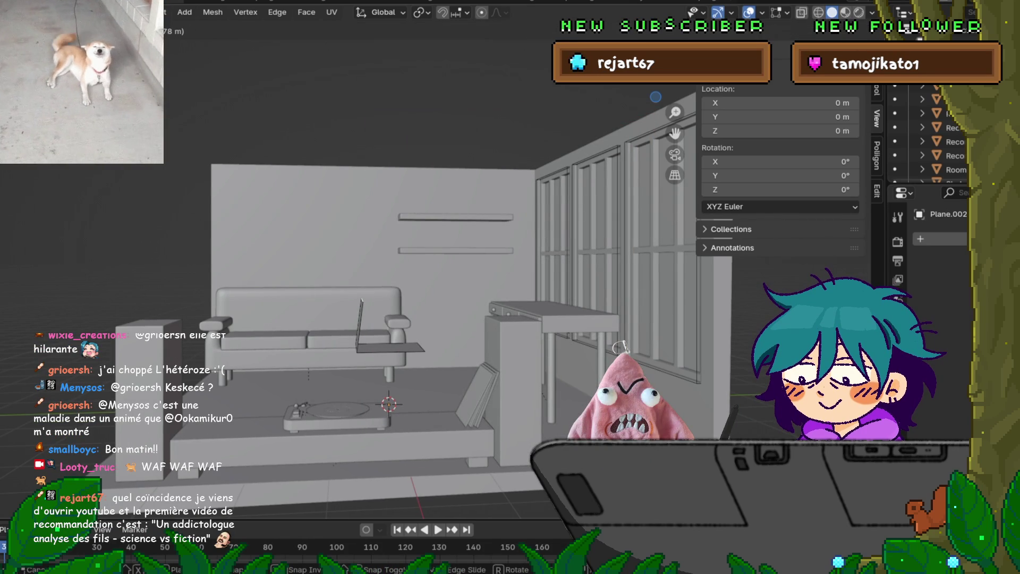
key("y")
key("x")
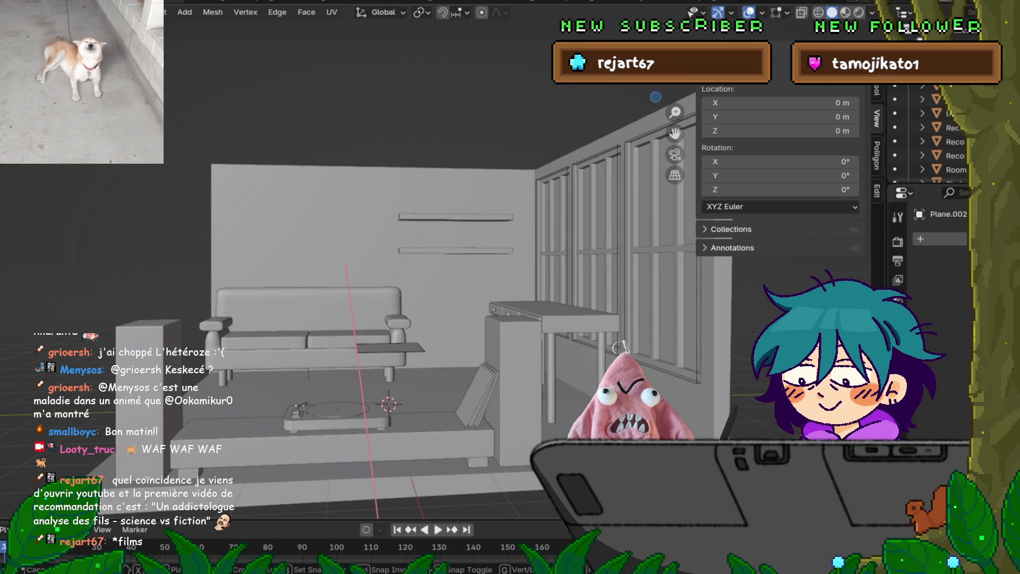
key("z")
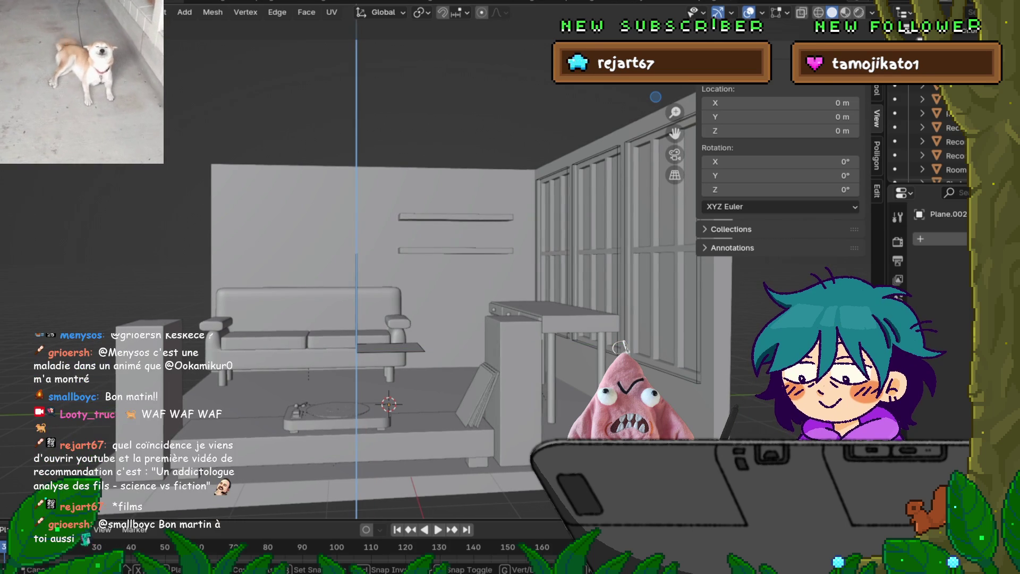
key("Return")
middle_click_drag(372, 265, 435, 286)
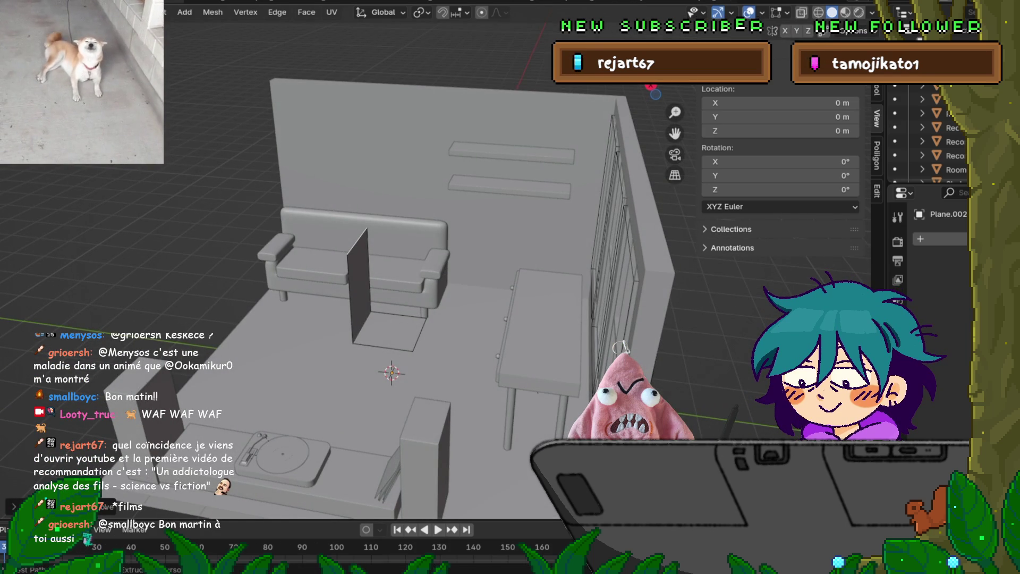
Add a loop cut across the plane and start sliding the new edge along X.
key("ctrl+r")
left_click(415, 345)
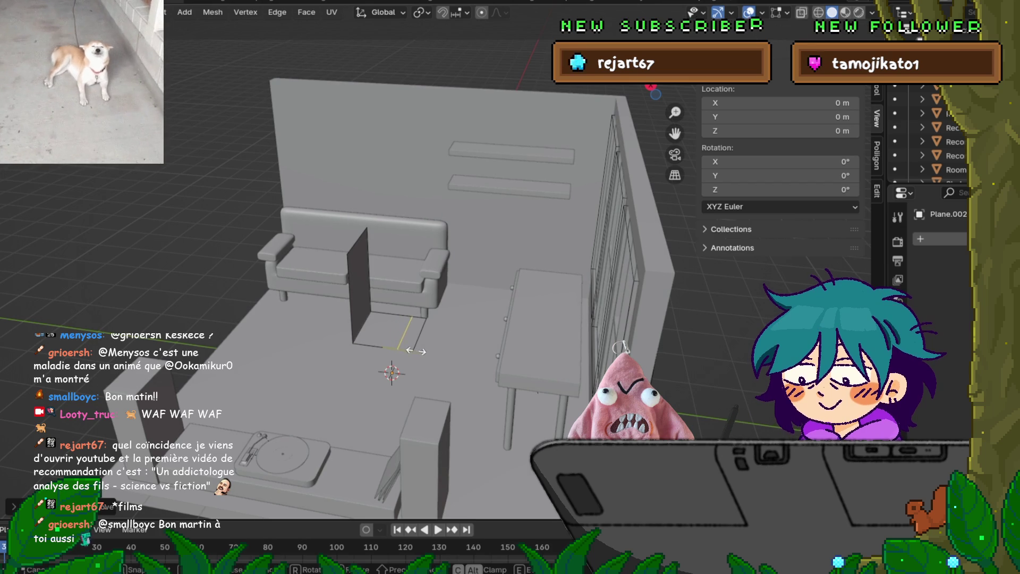
left_click(415, 351)
middle_click_drag(415, 350, 398, 313)
key("g")
key("x")
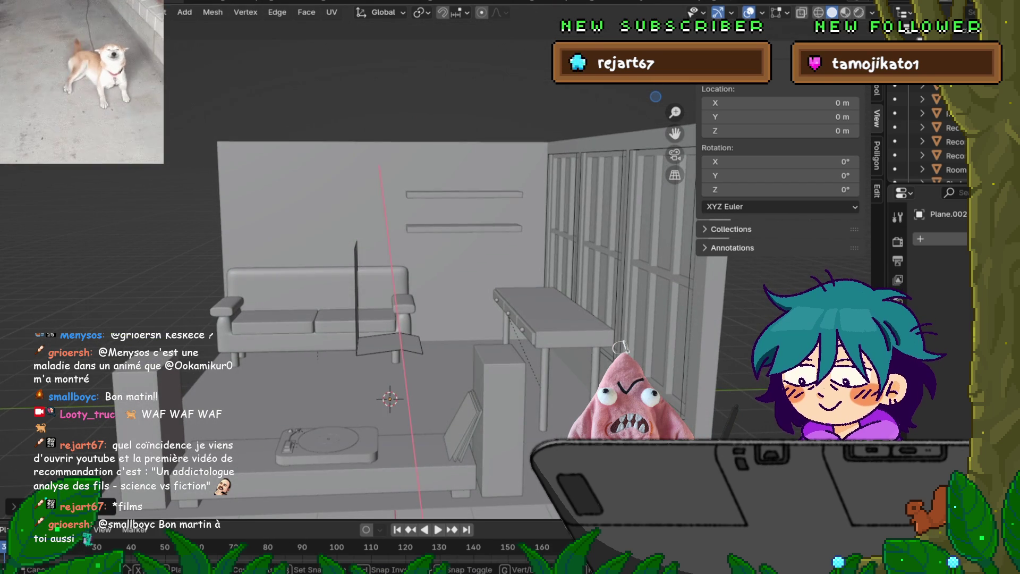
Confirm the loop edge's X move and zoom in close on the panel and sofa.
key("Return")
middle_click_drag(390, 319, 361, 217)
scroll(371, 276, "up", 5)
middle_click_drag(372, 265, 372, 234)
key("g")
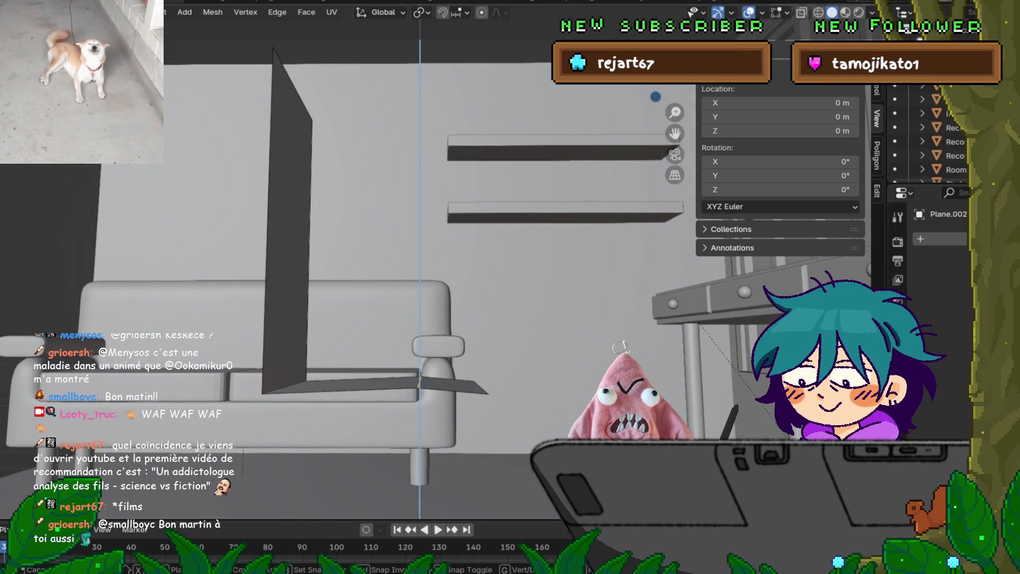
middle_click_drag(372, 265, 478, 319)
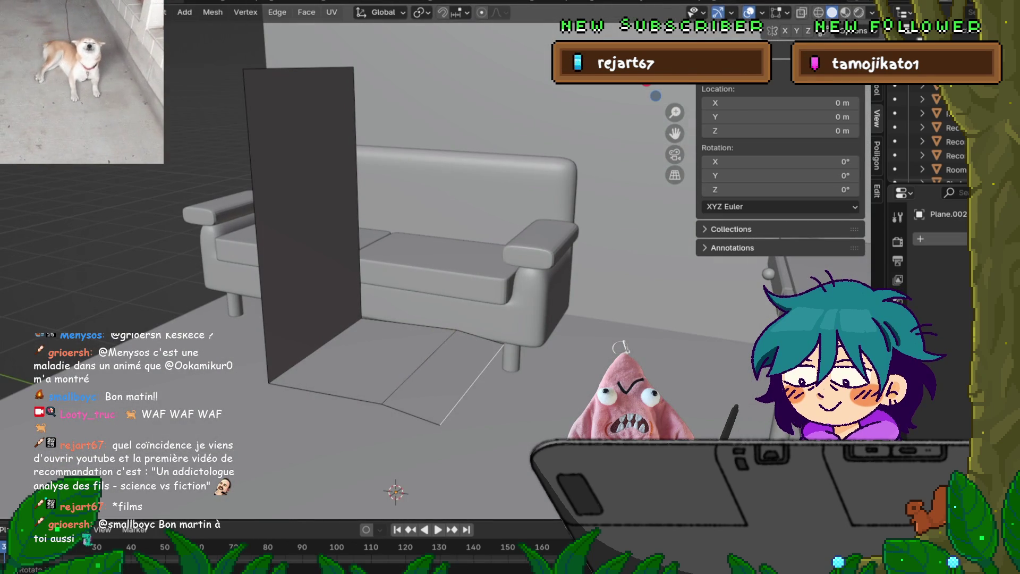
Shift the floor edge along X to angle the base, then frame the plane.
key("g")
key("x")
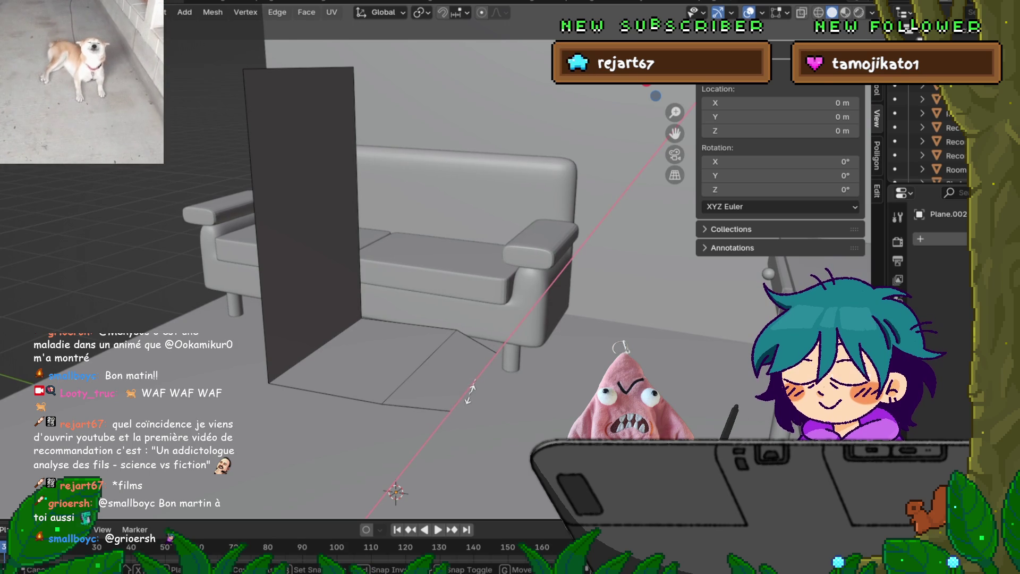
left_click(470, 393)
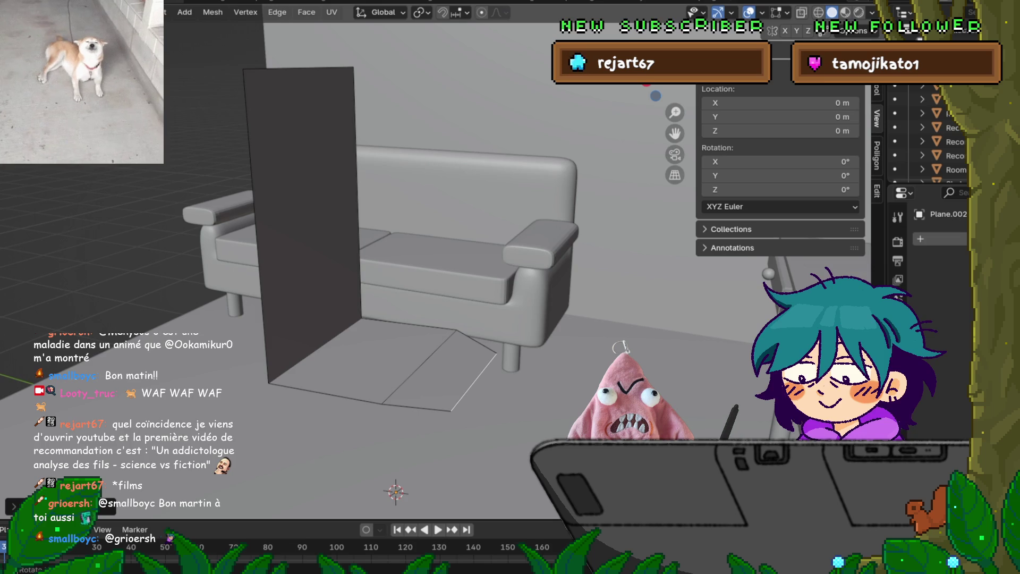
key("KP_Decimal")
middle_click_drag(436, 318, 367, 311)
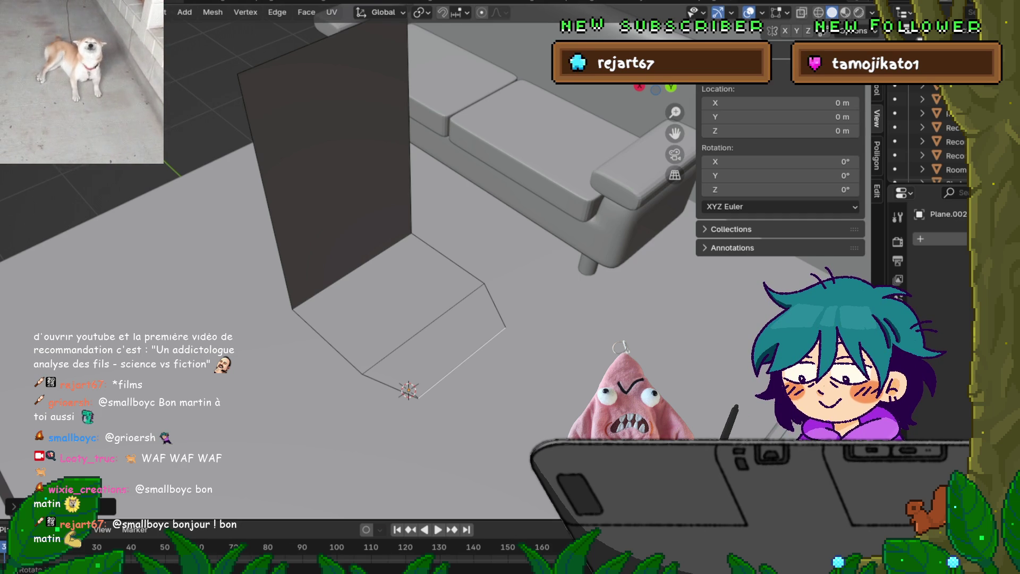
Insert two horizontal loop cuts across the upright panel at their default spacing.
middle_click_drag(372, 265, 377, 223)
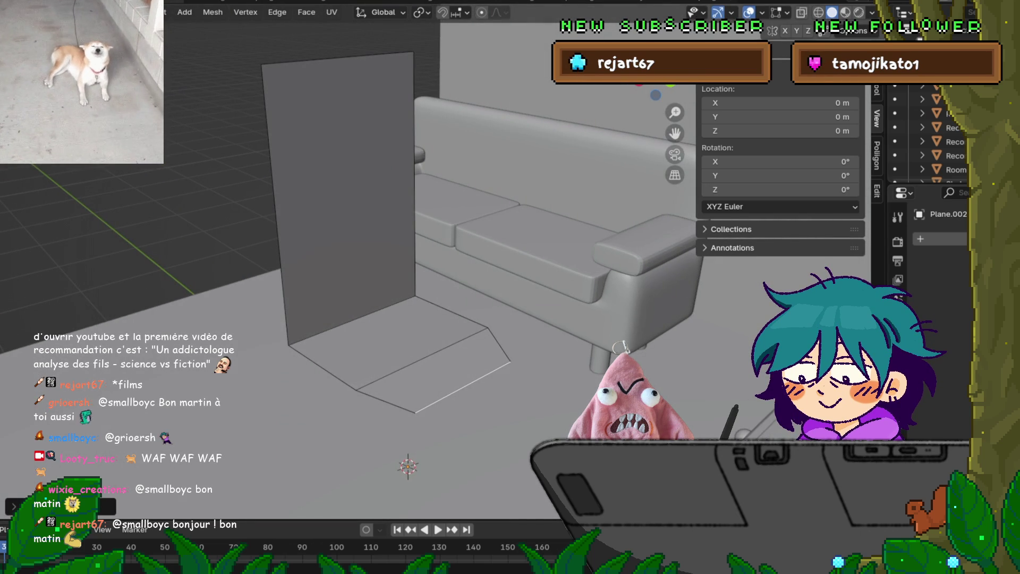
middle_click_drag(478, 266, 330, 276)
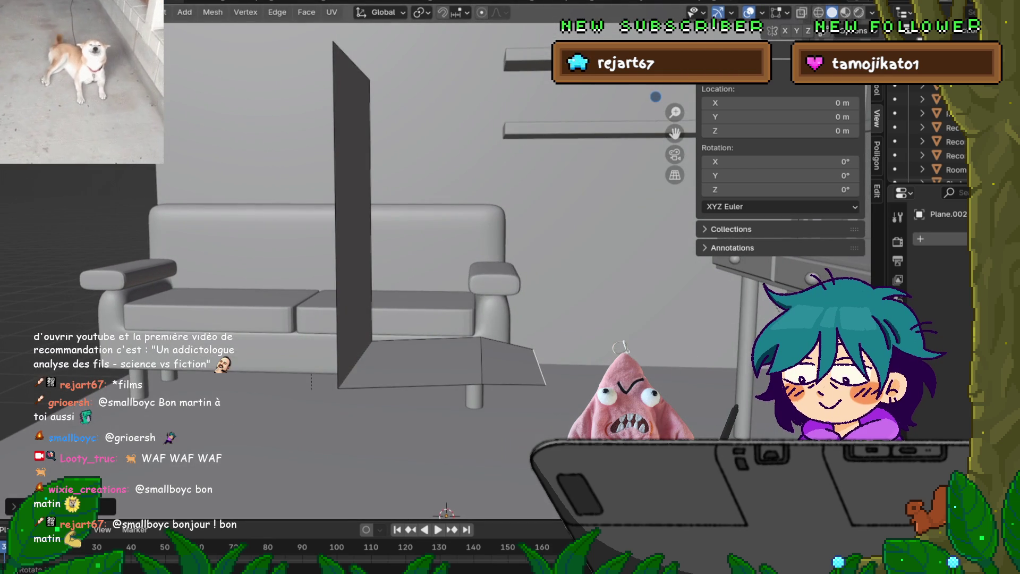
mouse_move(329, 276)
middle_mouse_down()
mouse_move(297, 265)
mouse_move(247, 276)
middle_mouse_up()
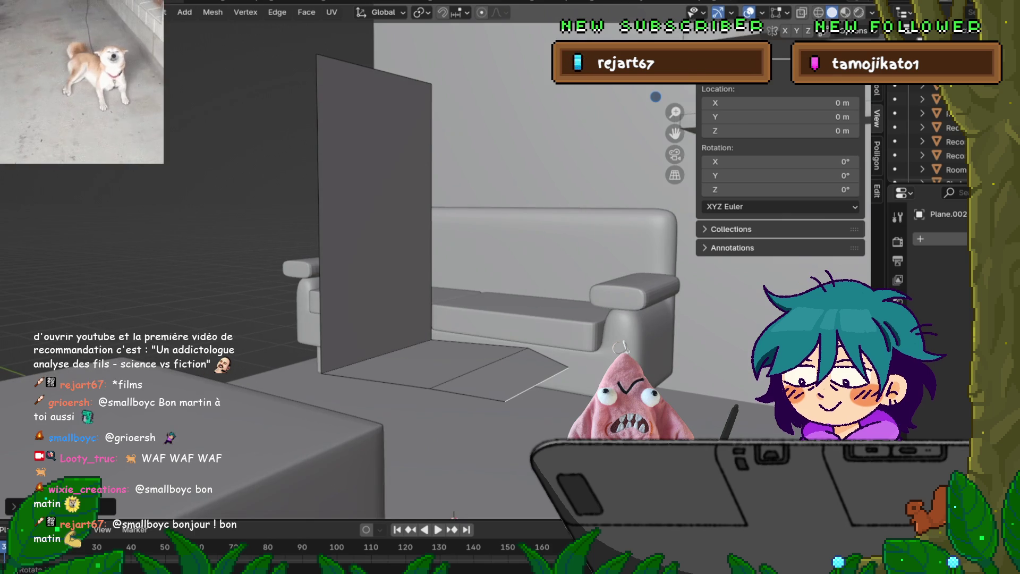
key("ctrl+r")
scroll(374, 218, "up", 1)
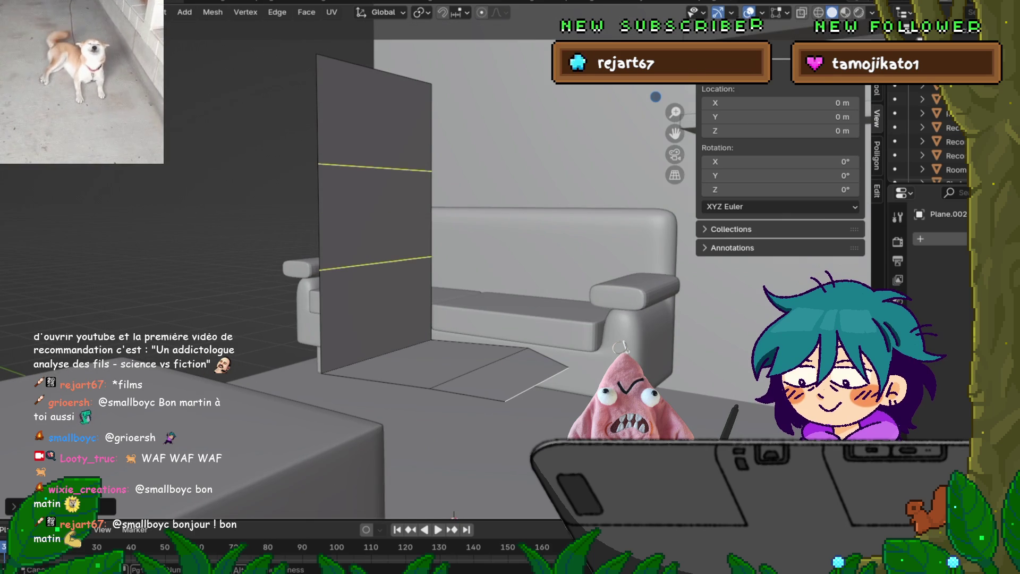
left_click(337, 244)
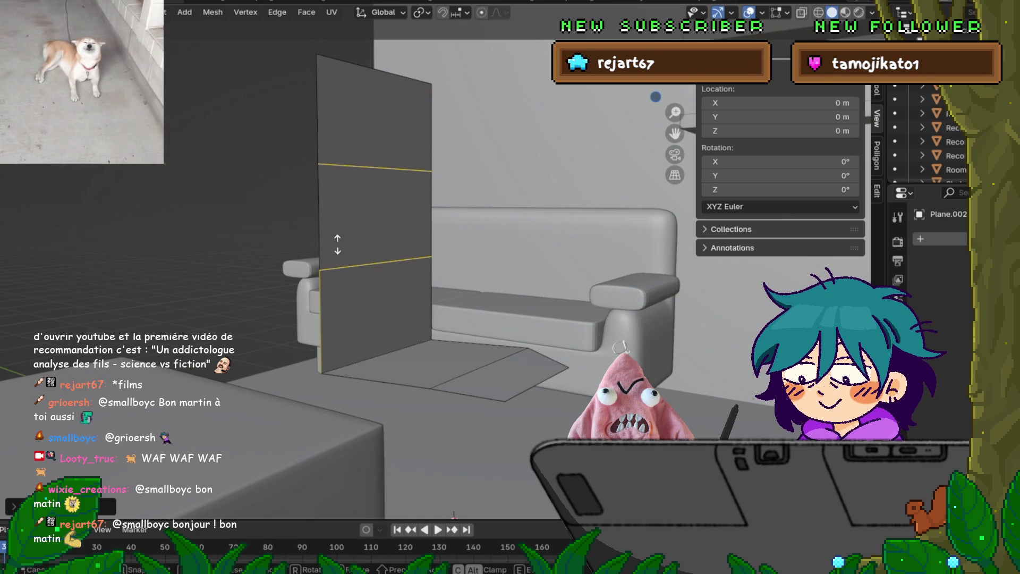
right_click(338, 244)
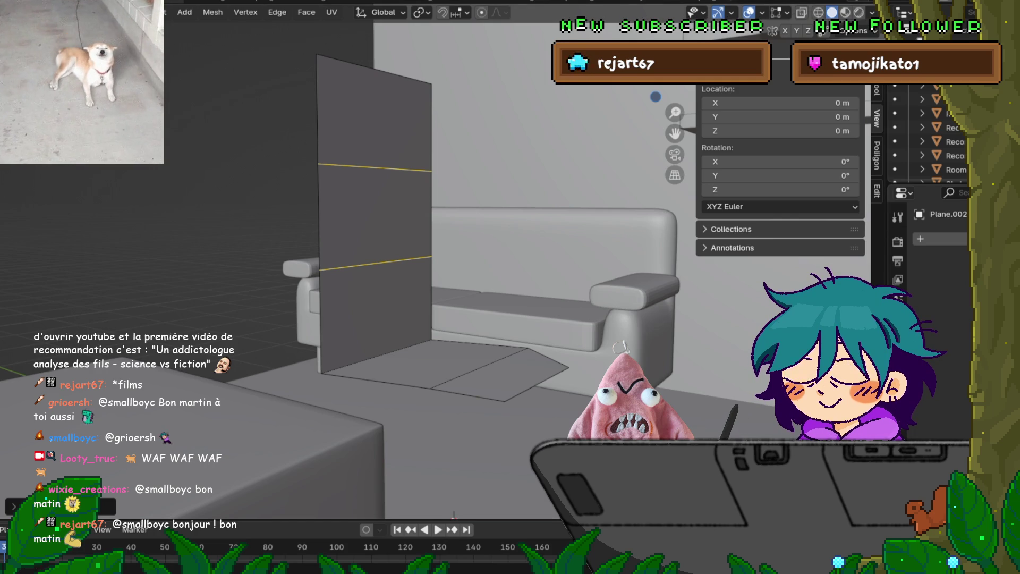
In front view, move the panel's profile edge along X, then undo the move.
key("KP_1")
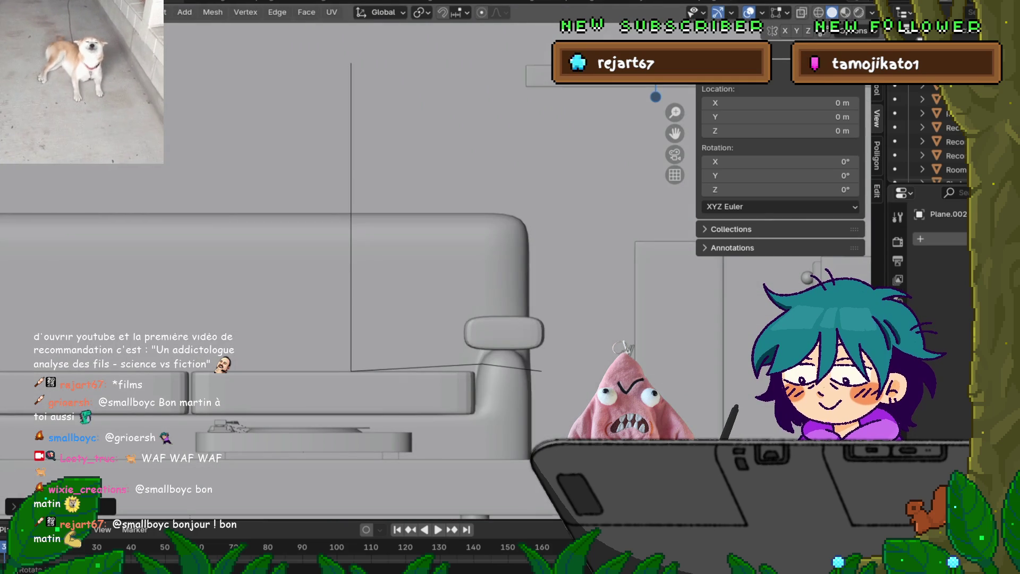
left_click(351, 212)
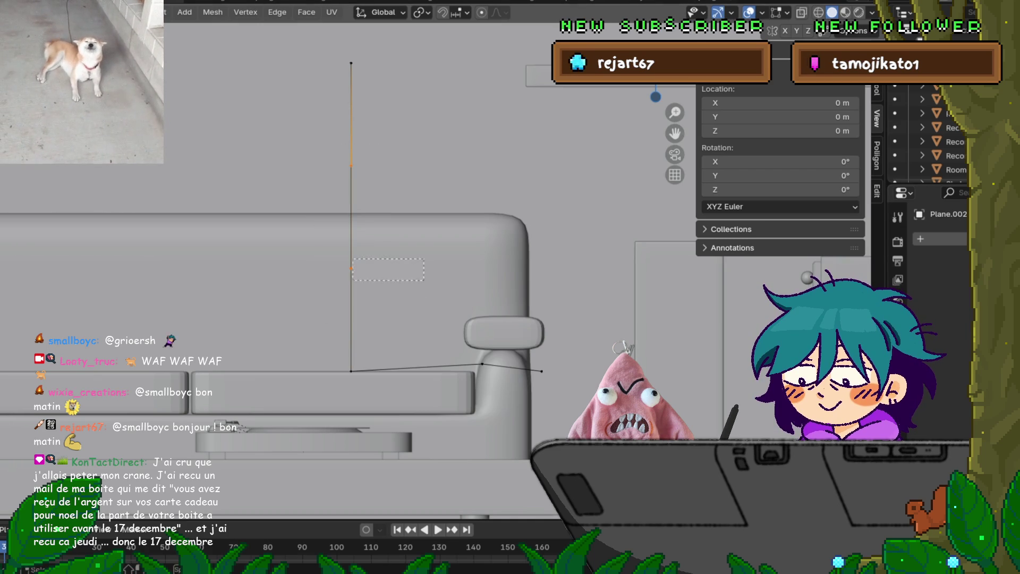
key("g")
key("x")
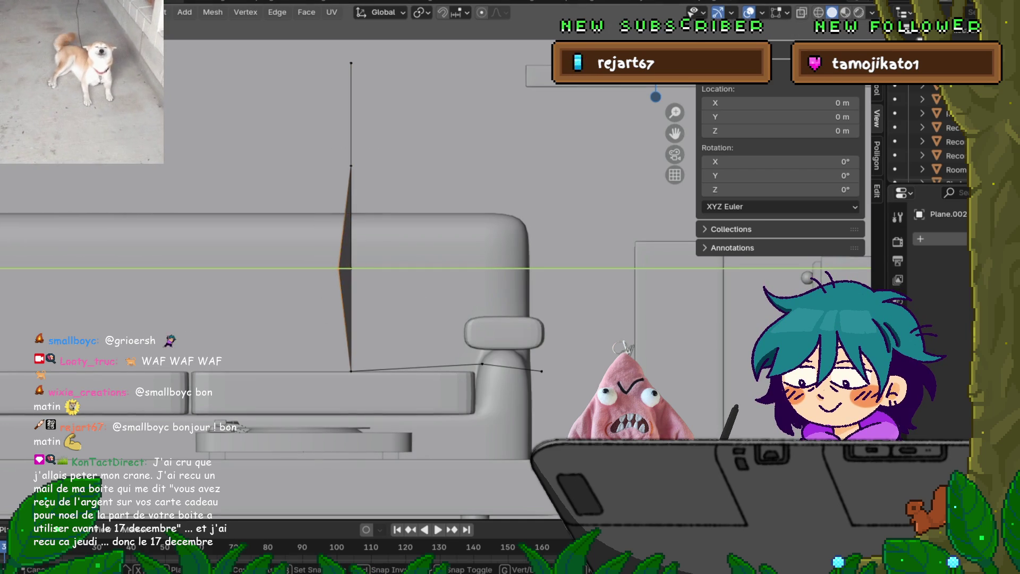
key("Return")
key("ctrl+z")
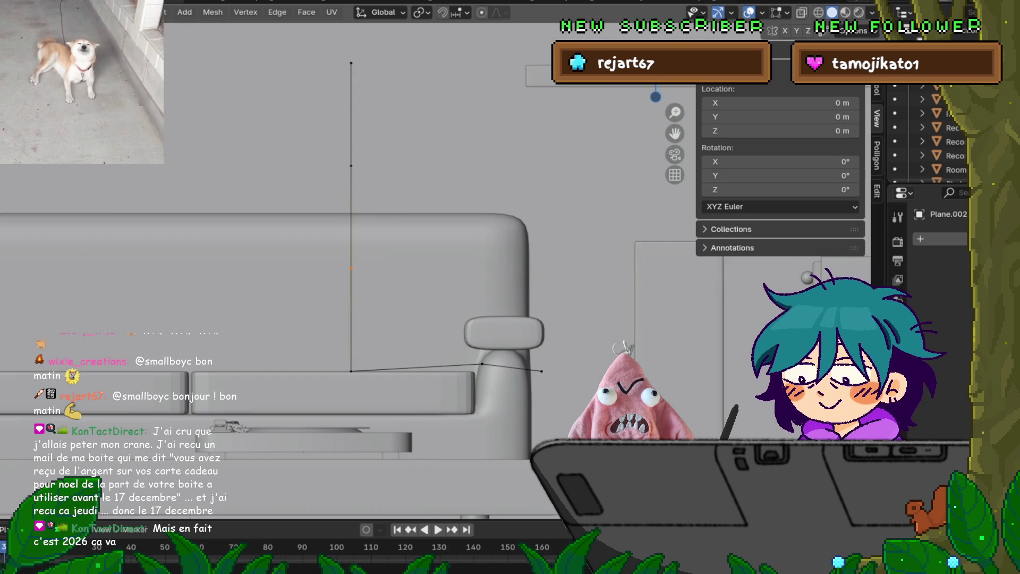
In wireframe shading, shift the panel's middle vertex along Y.
key("shift+z")
left_click(351, 269)
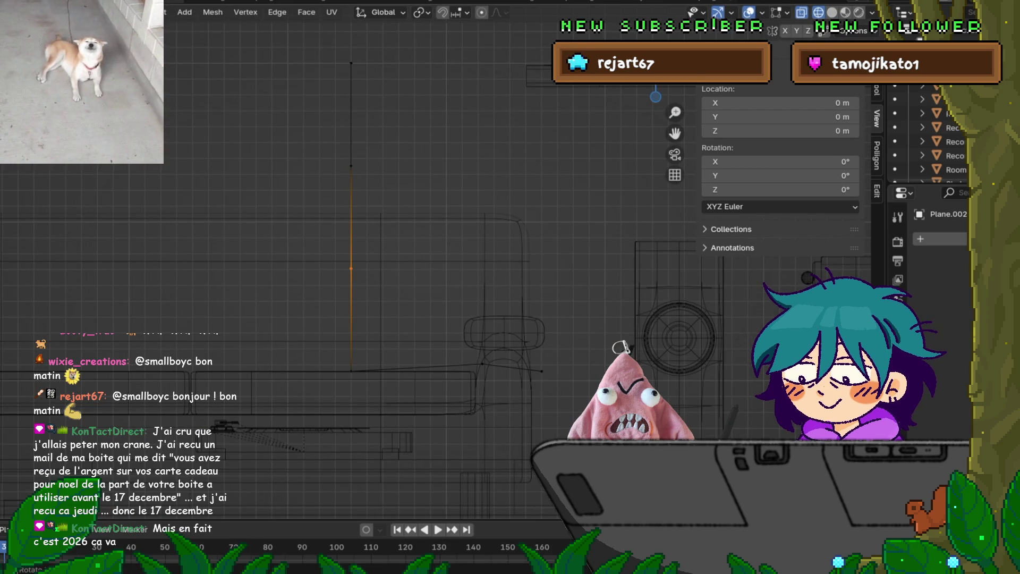
key("g")
key("y")
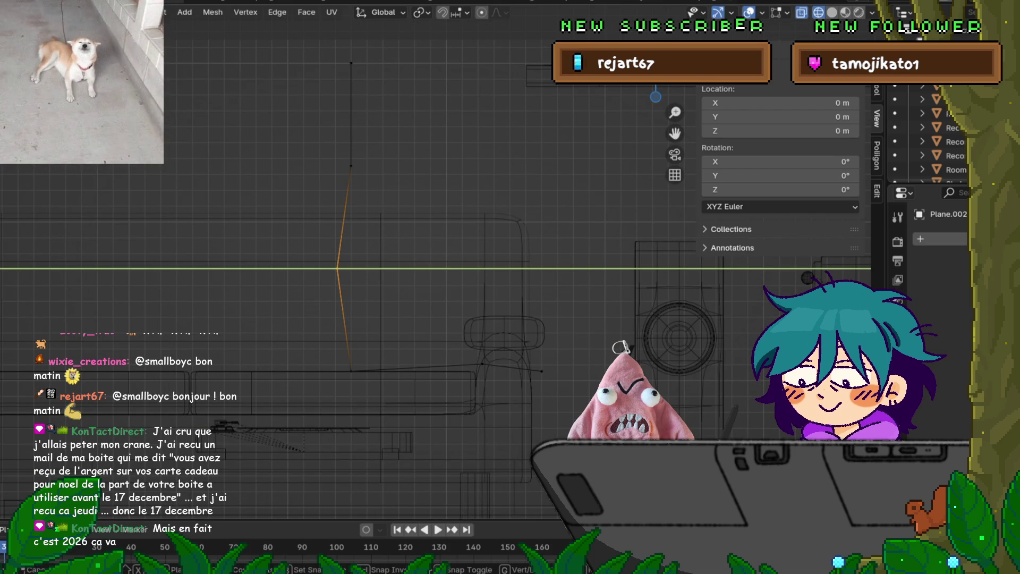
key("Return")
Shift the top and middle vertices together along Y to bend the upper panel back.
left_click(351, 63)
key("g")
key("y")
left_click(351, 166, "shift")
key("g")
key("y")
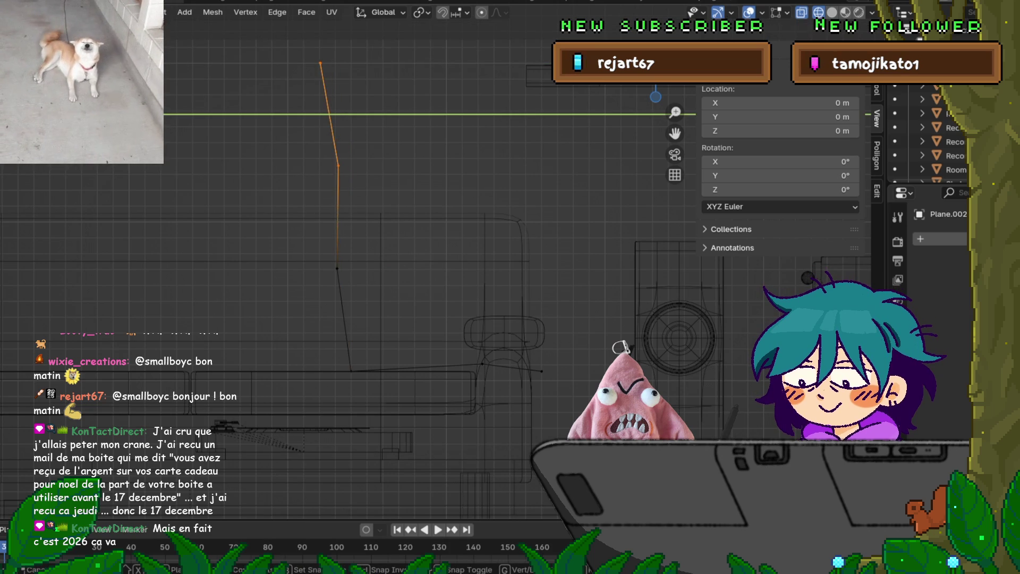
key("Return")
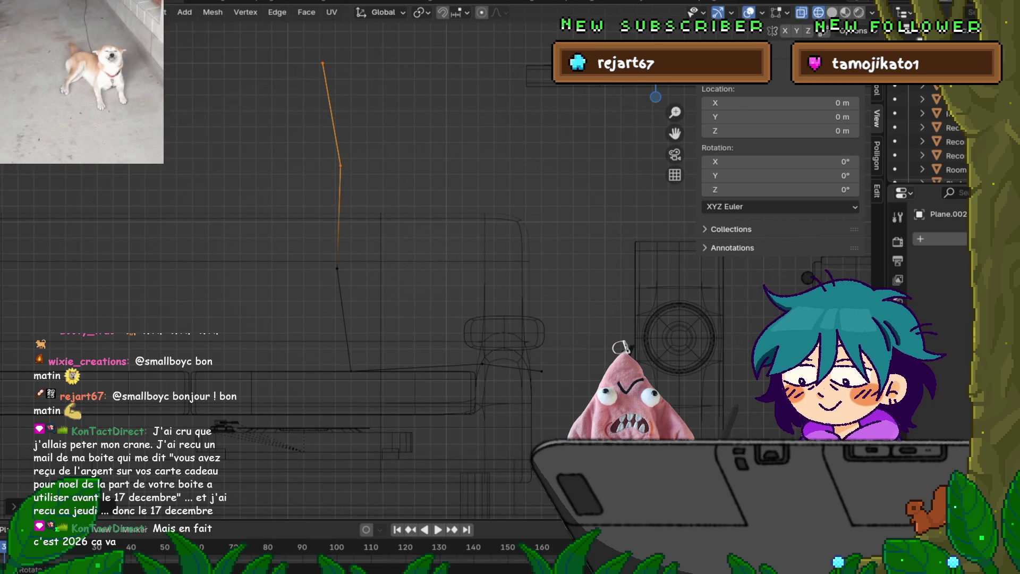
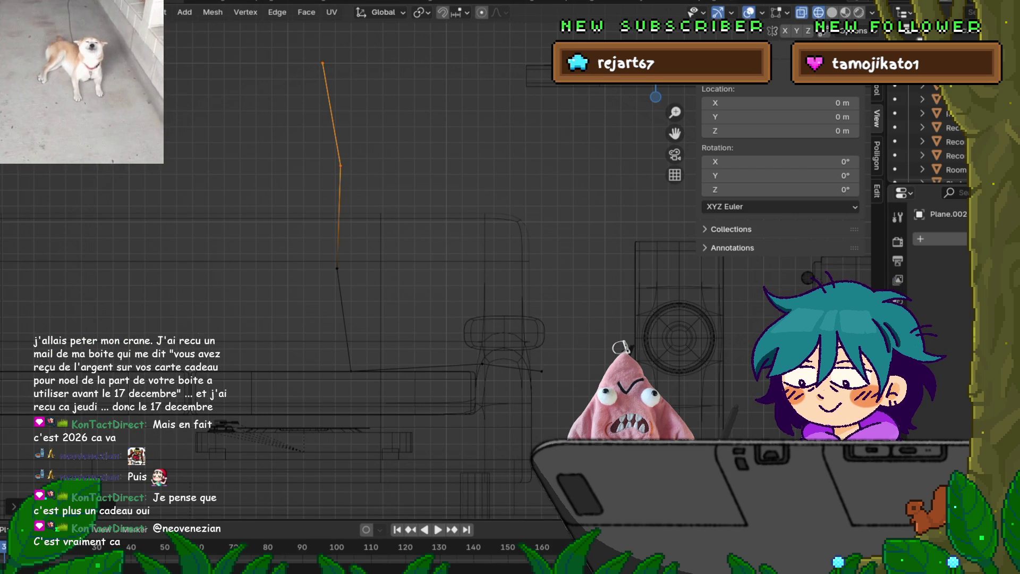
Nudge the chair profile's middle edge slightly left along the X axis.
left_click(338, 217)
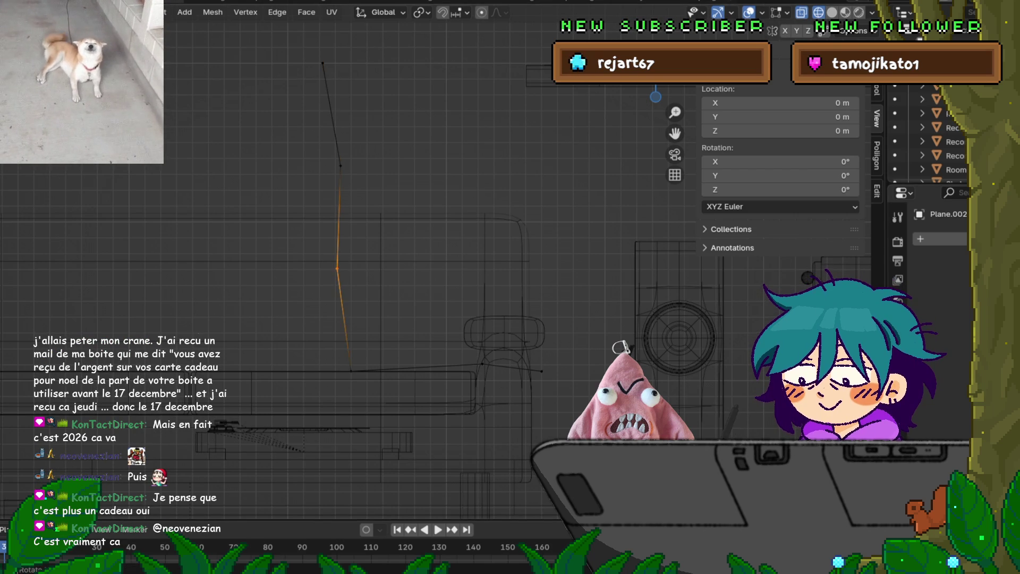
key("g")
key("x")
key("Return")
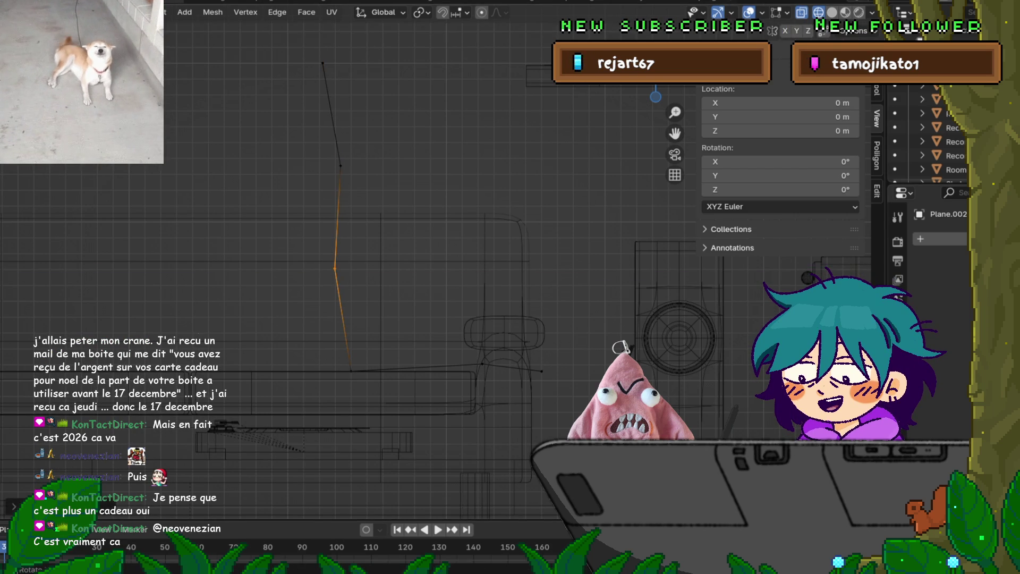
Switch the viewport to solid grey shading, viewing couch and chair from the front.
middle_click_drag(340, 266, 425, 244)
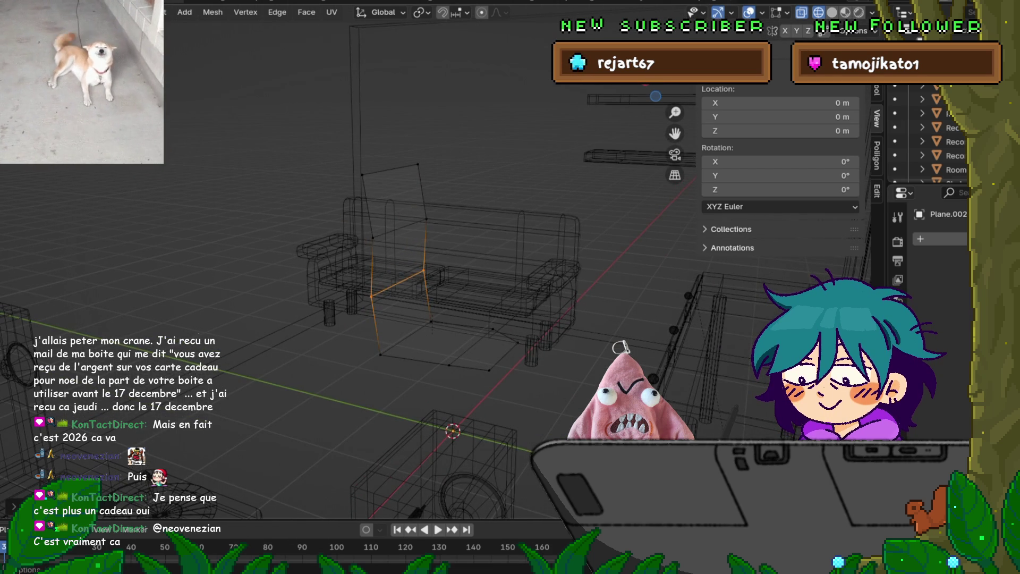
key("shift+z")
middle_click_drag(425, 244, 359, 252)
In edge select, narrow the backrest's top edge along X so it tapers upward.
key("2")
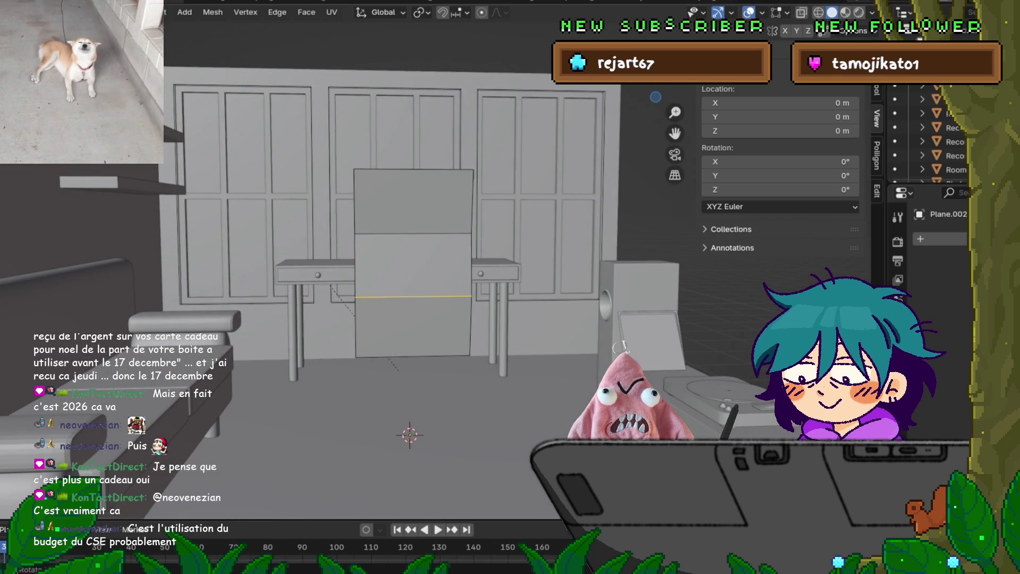
left_click(413, 170)
key("g")
key("y")
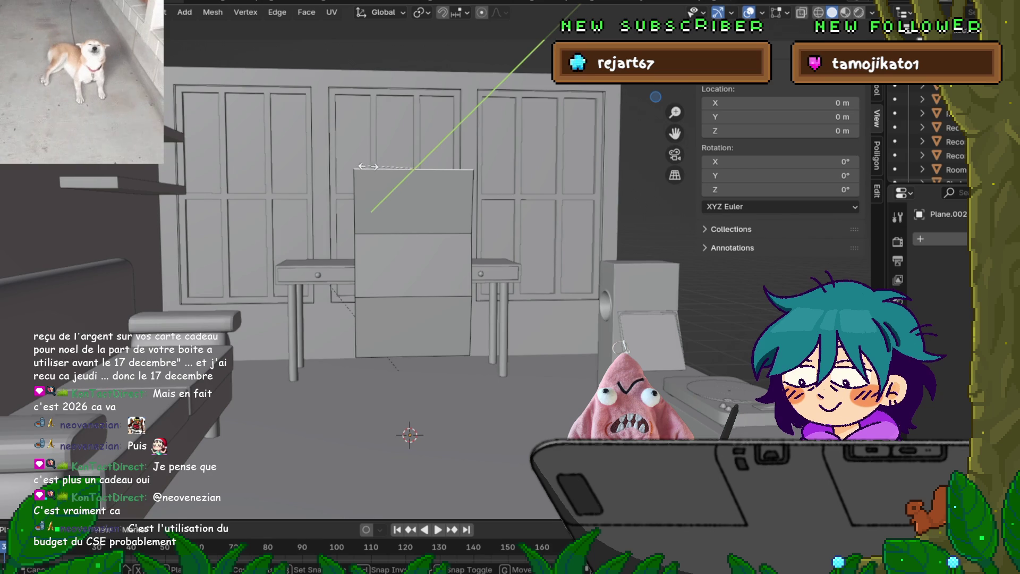
key("z")
key("x")
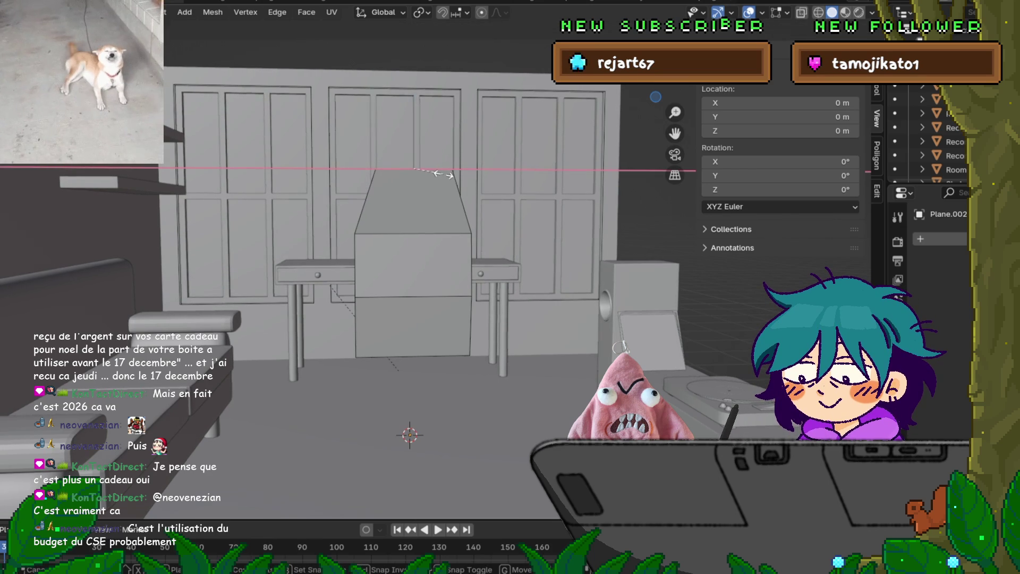
left_click(443, 174)
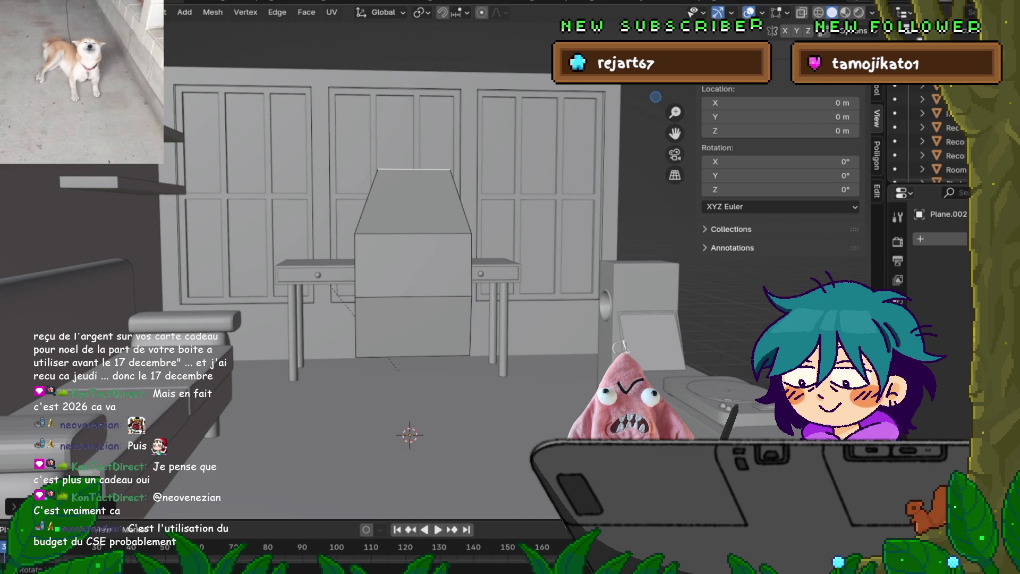
mouse_move(478, 318)
middle_mouse_down()
mouse_move(499, 313)
mouse_move(484, 319)
middle_mouse_up()
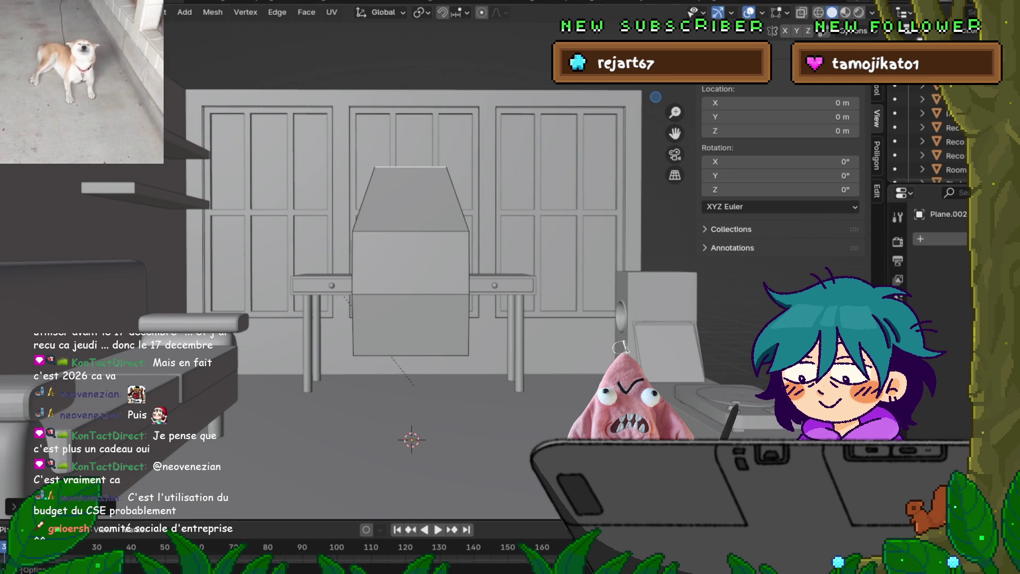
mouse_move(412, 319)
middle_mouse_down()
mouse_move(372, 346)
mouse_move(361, 334)
middle_mouse_up()
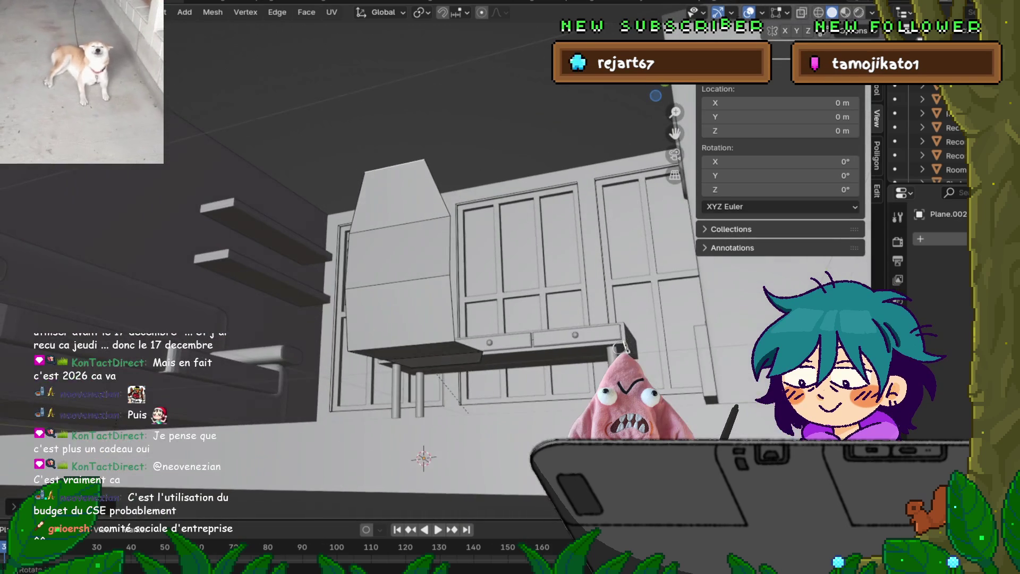
left_click(398, 196)
left_click(398, 255, "shift")
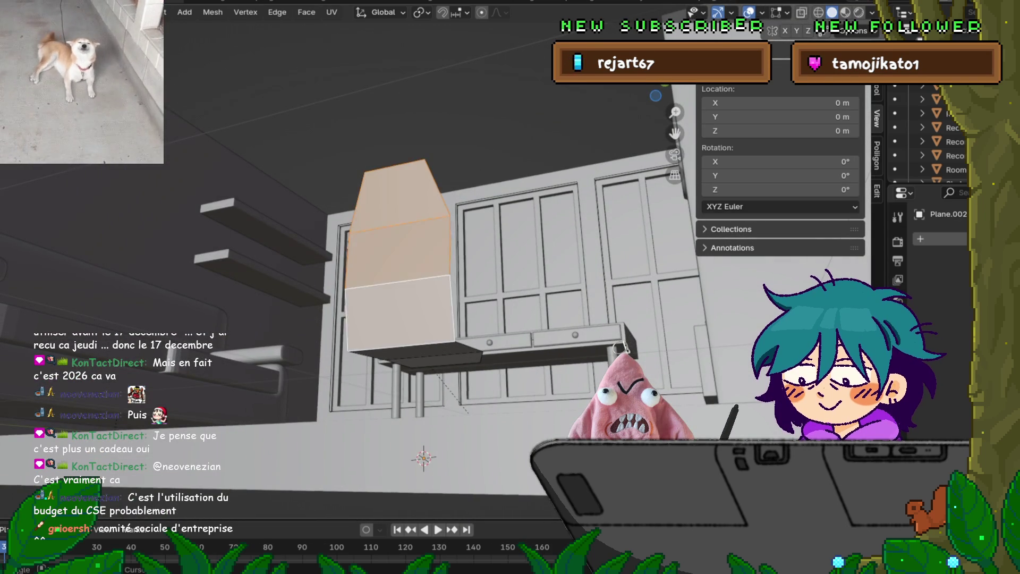
key("KP_Decimal")
middle_click_drag(429, 459, 450, 455)
middle_click_drag(563, 393, 571, 372)
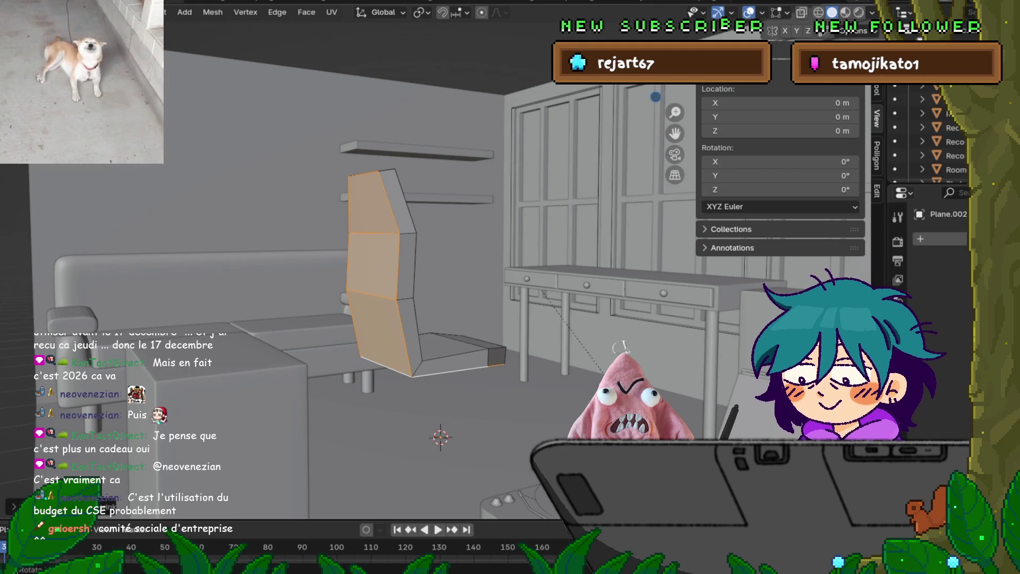
key("a")
middle_click_drag(571, 372, 547, 372)
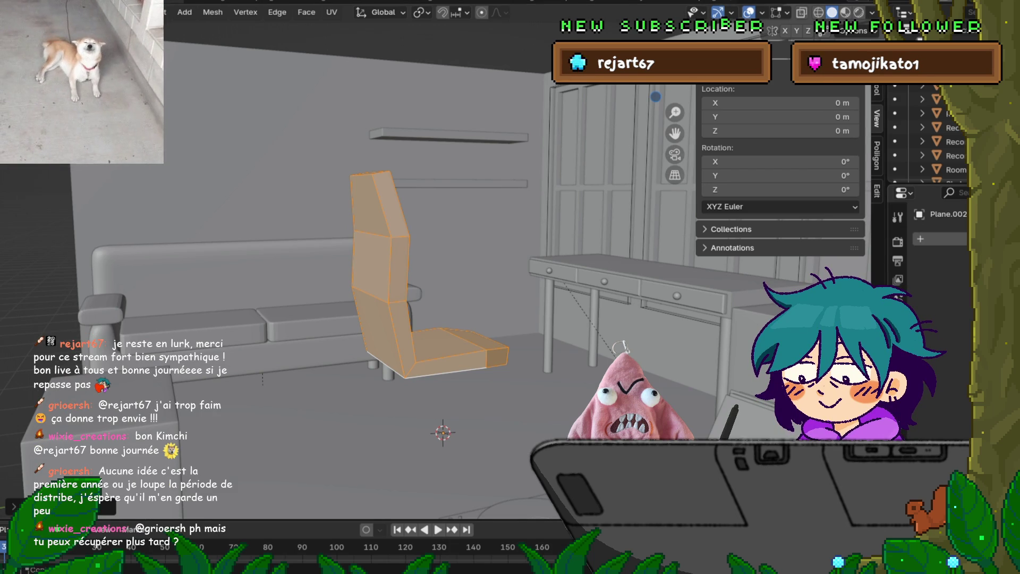
mouse_move(424, 266)
middle_mouse_down()
mouse_move(330, 239)
mouse_move(385, 255)
middle_mouse_up()
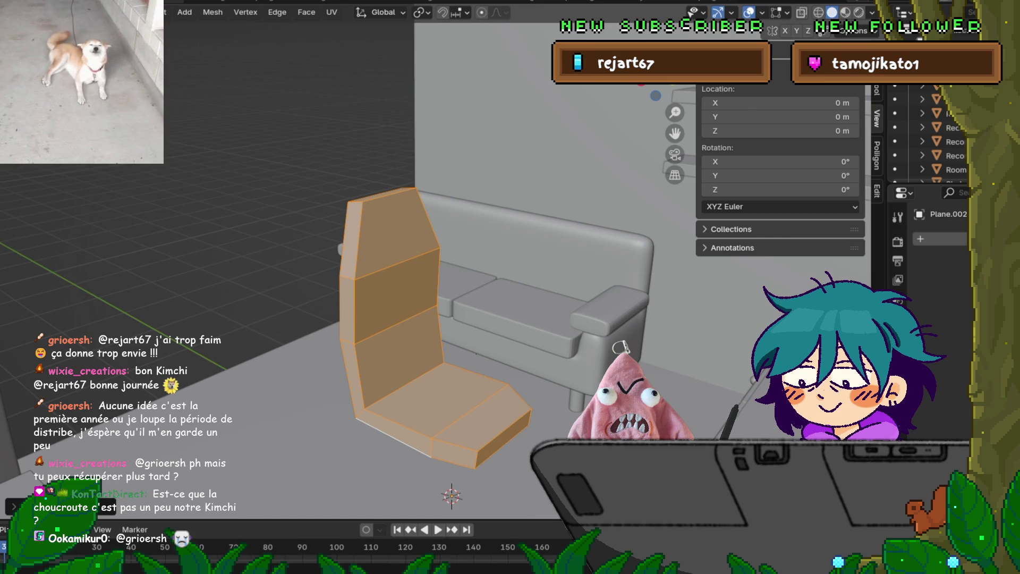
Raise the chair seat's bottom face slab vertically.
middle_click_drag(452, 319, 318, 303)
left_click(478, 443)
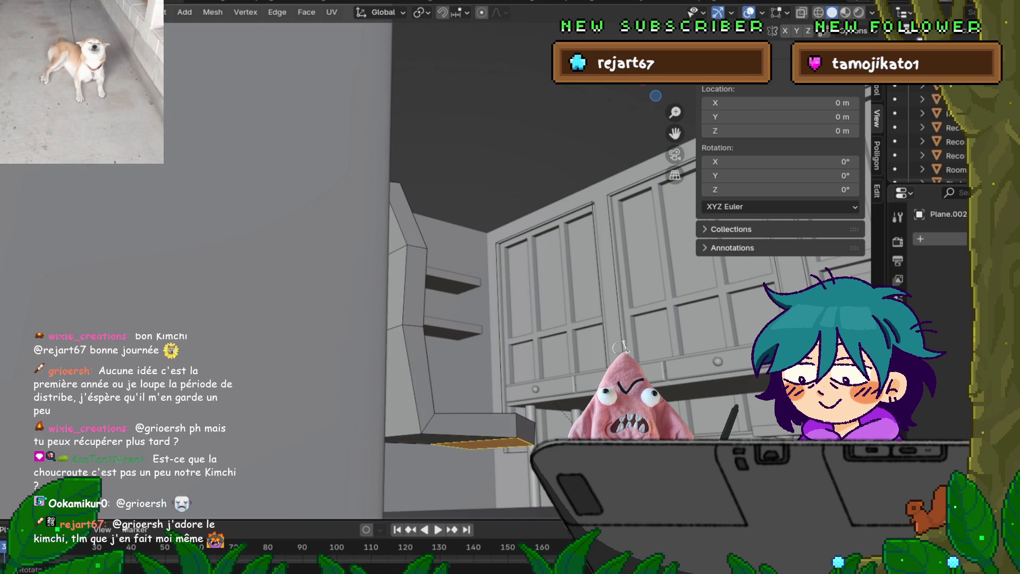
mouse_move(478, 266)
middle_mouse_down()
mouse_move(531, 245)
mouse_move(510, 255)
mouse_move(531, 249)
mouse_move(451, 252)
middle_mouse_up()
key("g")
key("z")
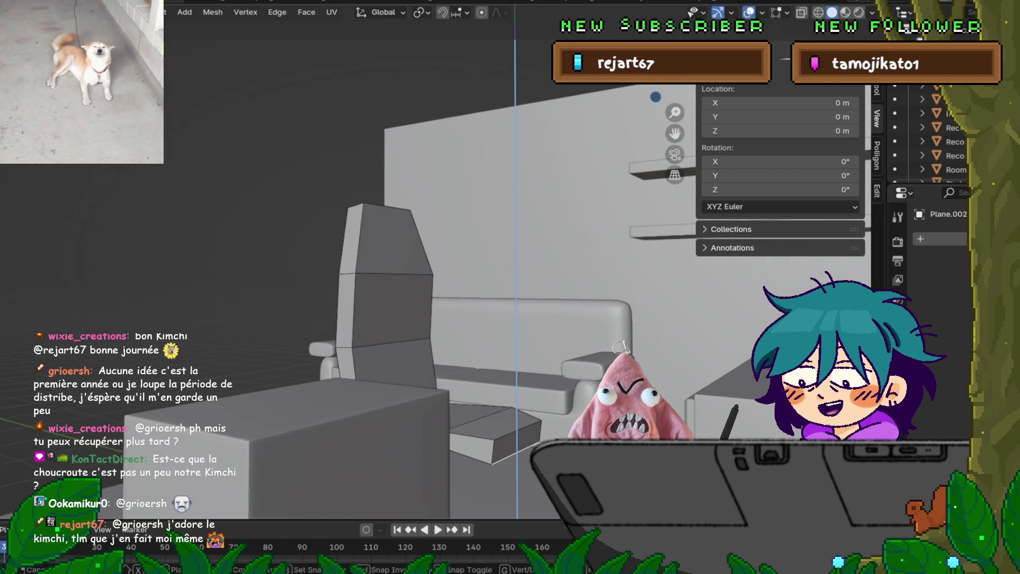
key("Return")
Lift the seat's front edge vertically to form a sloped lip.
middle_click_drag(451, 252, 335, 222)
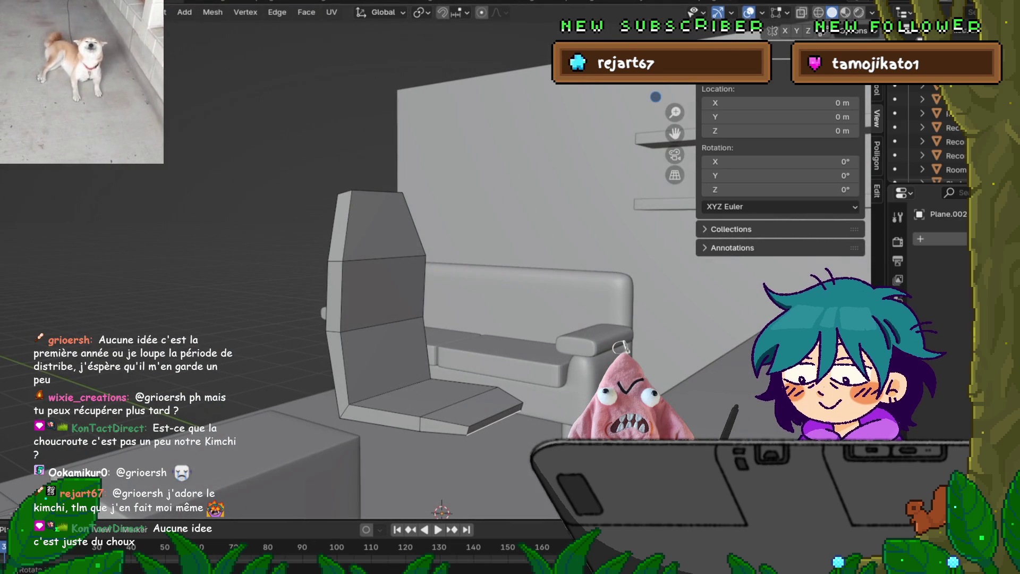
left_click(495, 419)
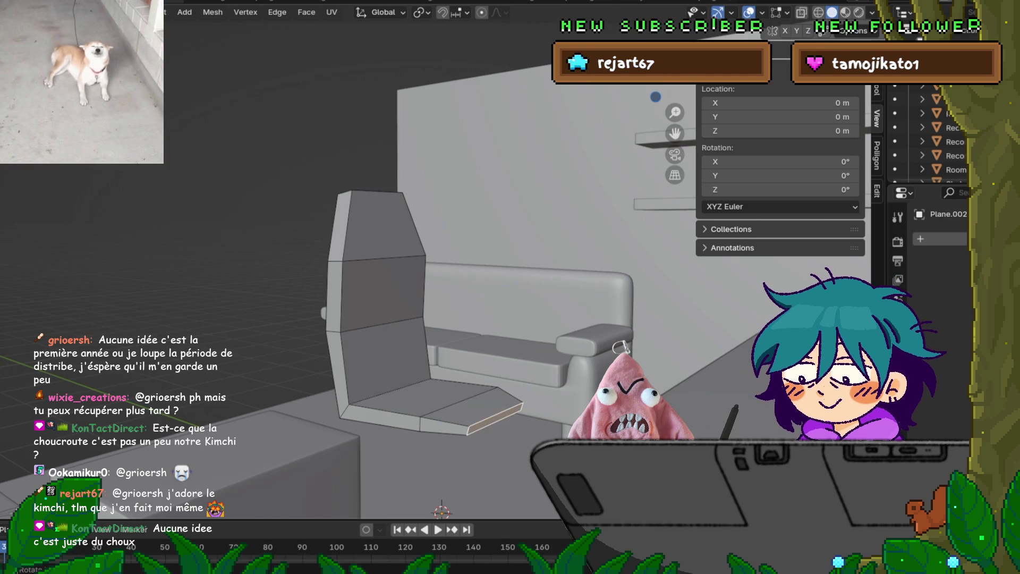
key("g")
key("z")
key("Return")
Select the end face of the chair seat.
middle_click_drag(494, 319, 595, 314)
middle_click_drag(620, 348, 622, 346)
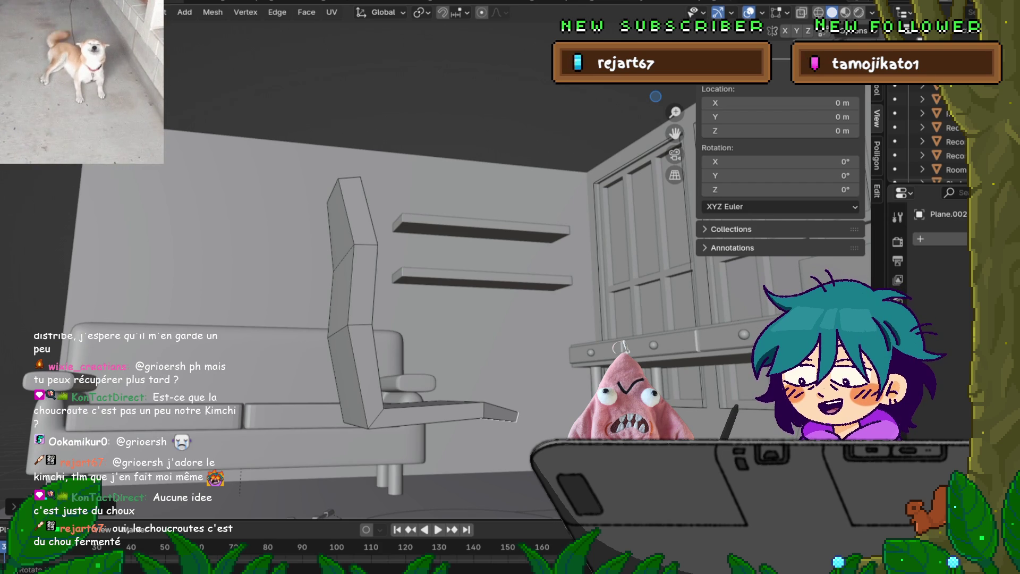
middle_click_drag(425, 265, 425, 332)
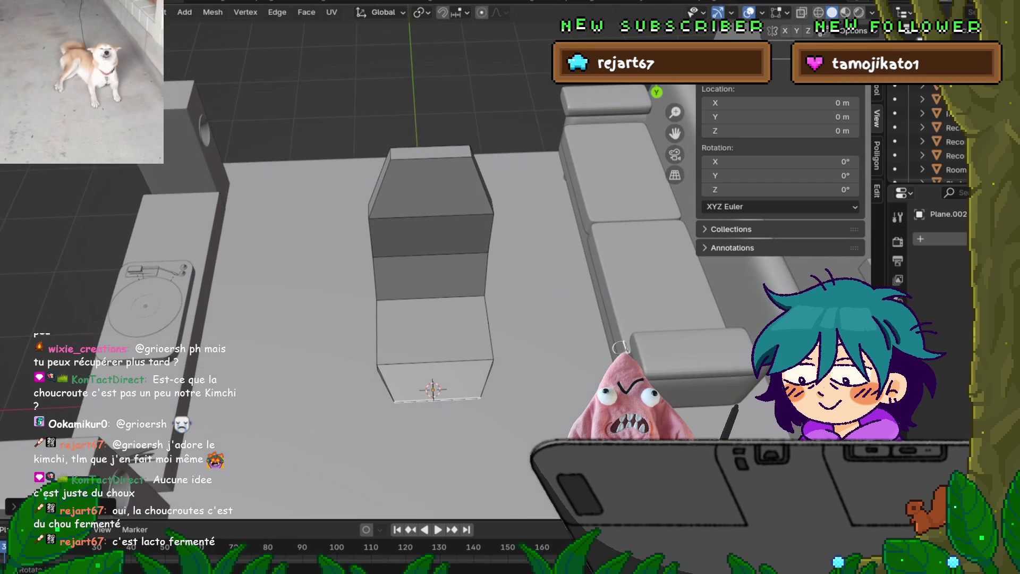
key("a")
left_click(434, 379)
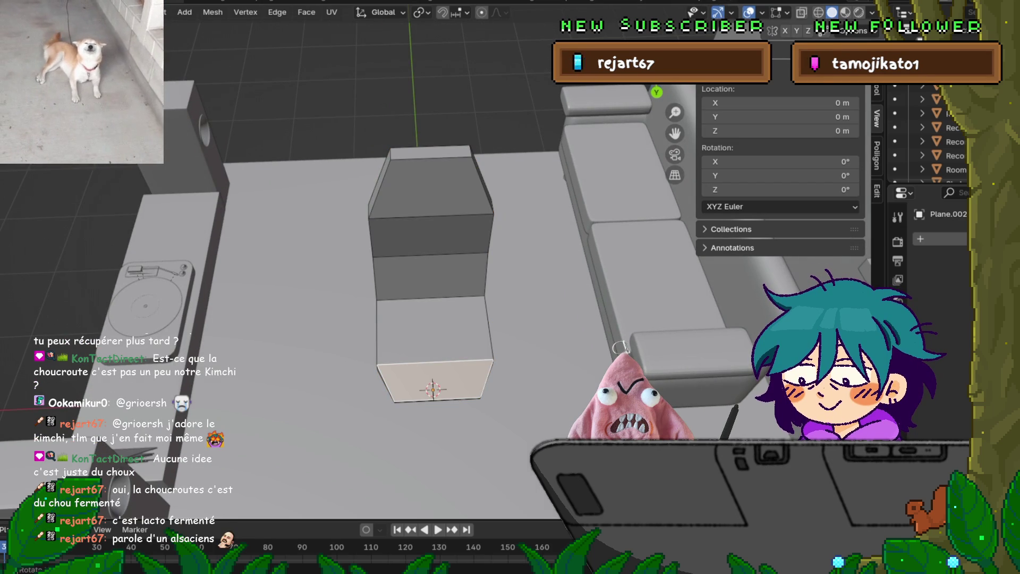
middle_click_drag(638, 478, 611, 404)
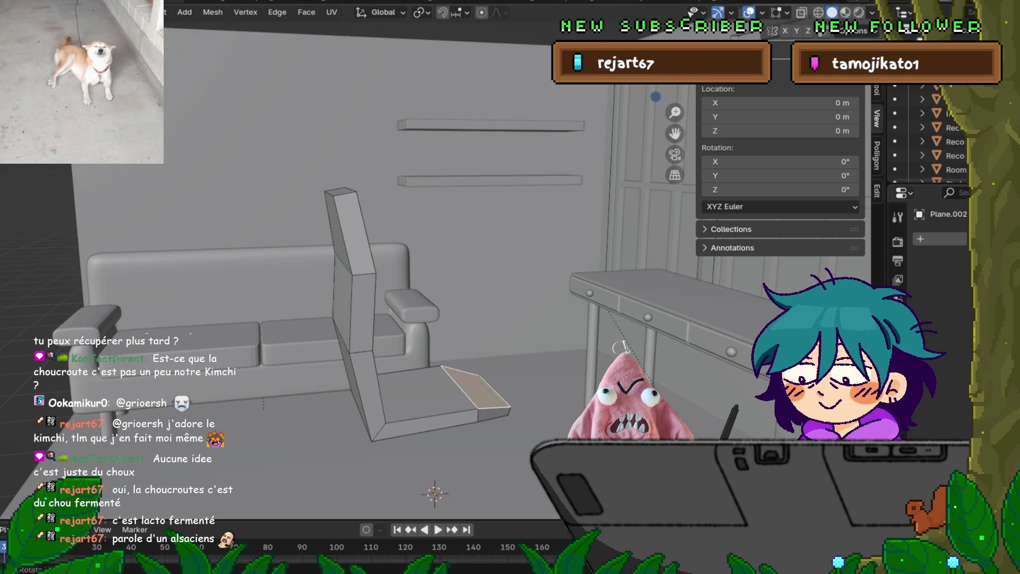
mouse_move(372, 319)
middle_mouse_down()
mouse_move(361, 297)
mouse_move(388, 316)
middle_mouse_up()
left_click(465, 375)
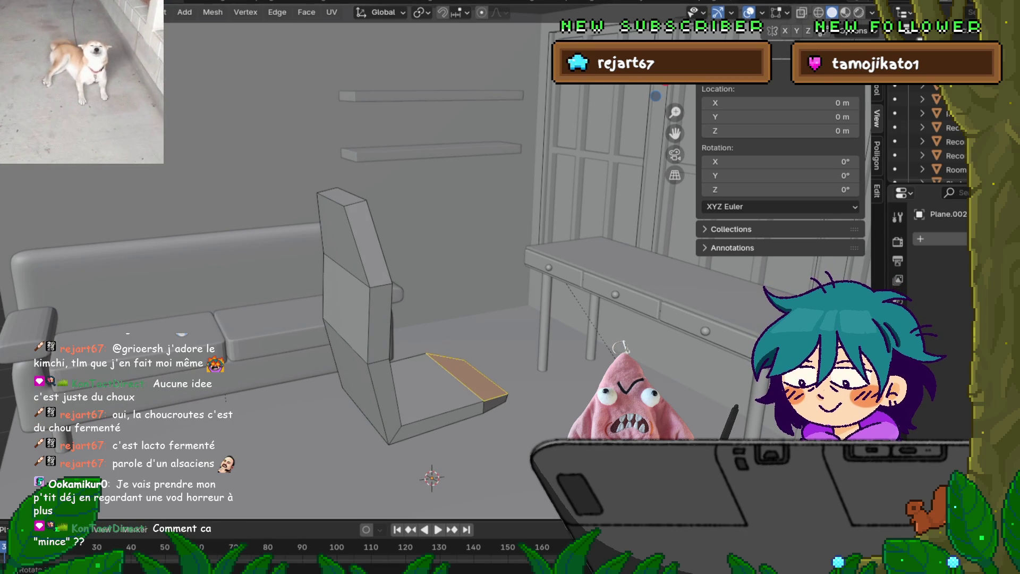
Clear the selection and slide the backrest along the Y axis.
key("alt+a")
middle_click_drag(372, 265, 340, 266)
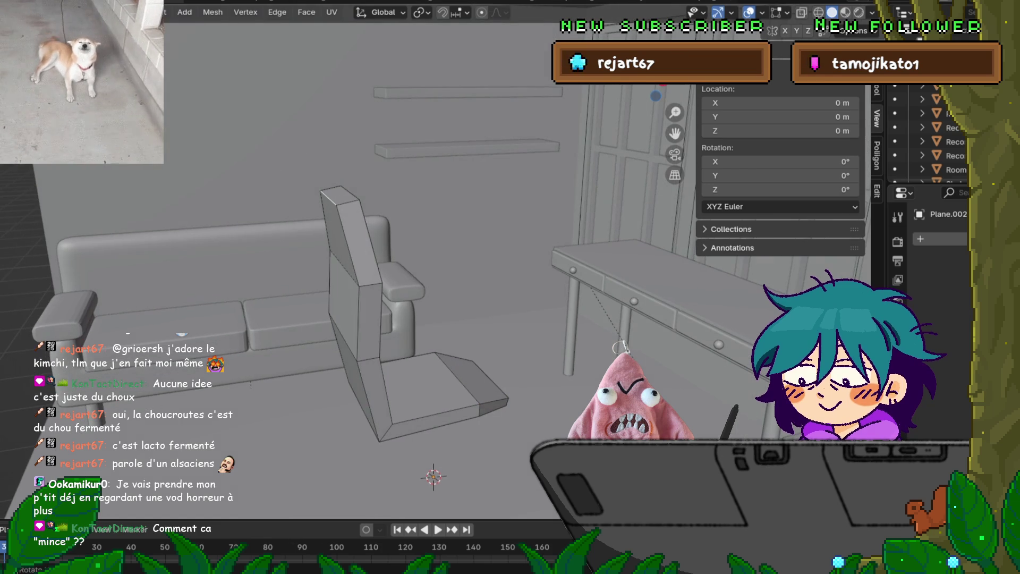
key("g")
key("y")
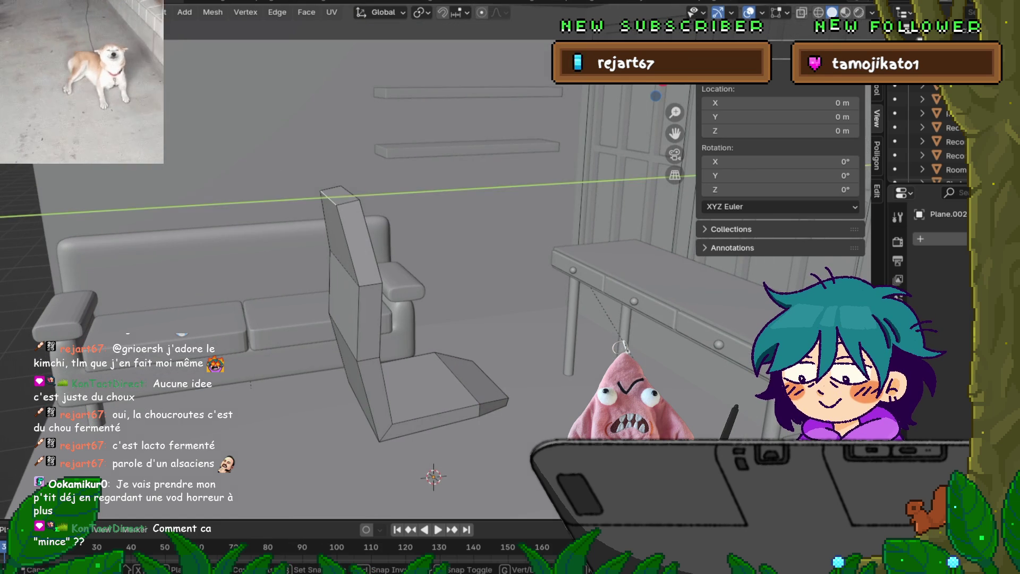
key("y")
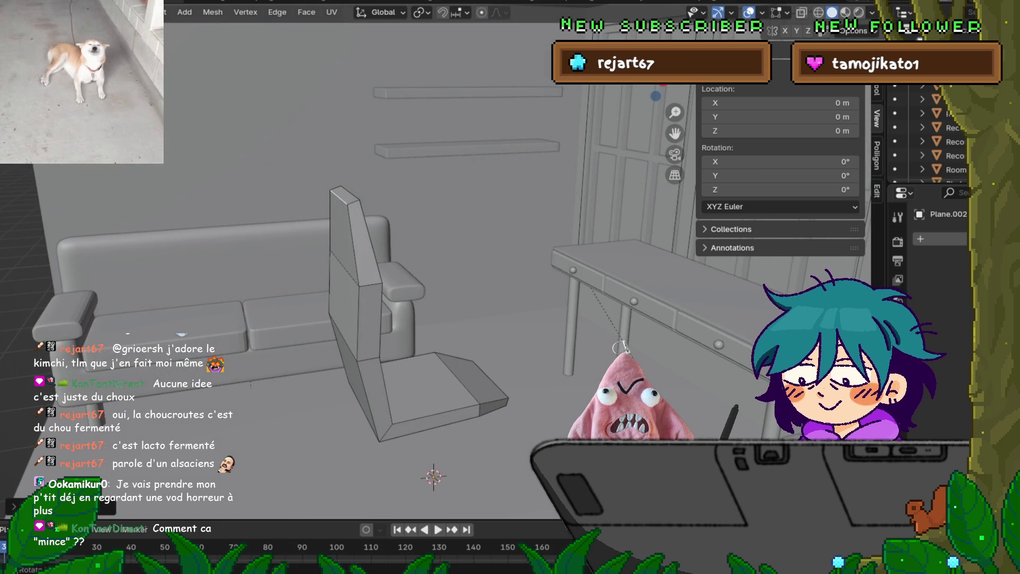
key("y")
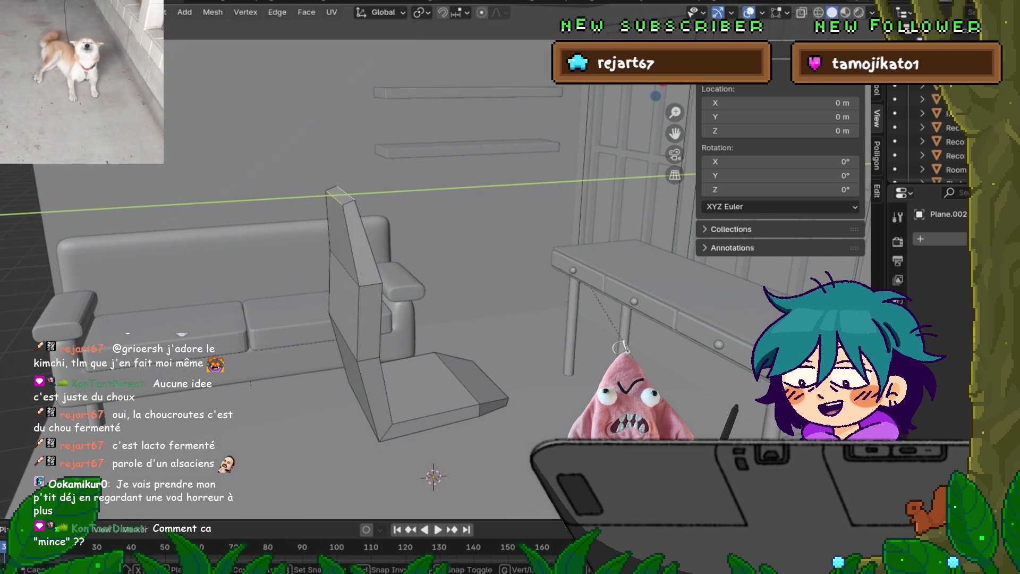
key("Return")
Bring up the Separate menu for the chair mesh, then dismiss it.
mouse_move(372, 319)
middle_mouse_down()
mouse_move(356, 265)
mouse_move(383, 319)
mouse_move(406, 316)
mouse_move(361, 317)
mouse_move(379, 315)
middle_mouse_up()
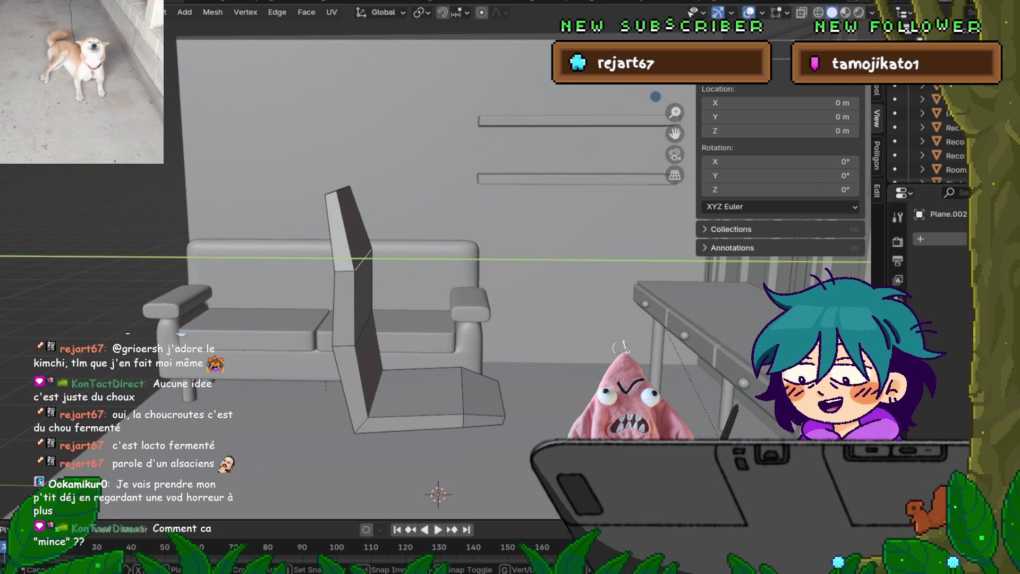
middle_click_drag(379, 315, 329, 313)
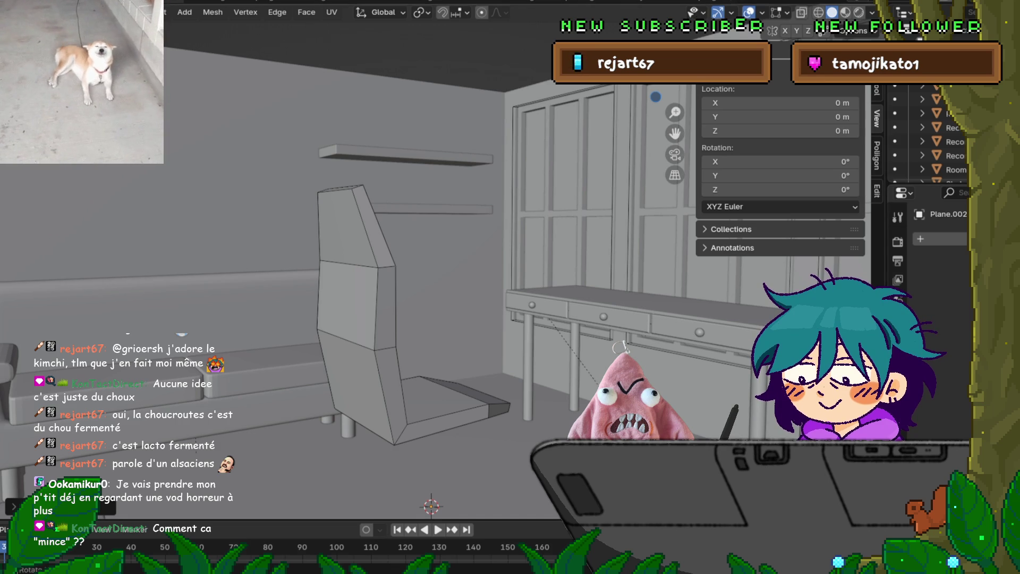
mouse_move(424, 266)
middle_mouse_down()
mouse_move(404, 308)
mouse_move(411, 306)
middle_mouse_up()
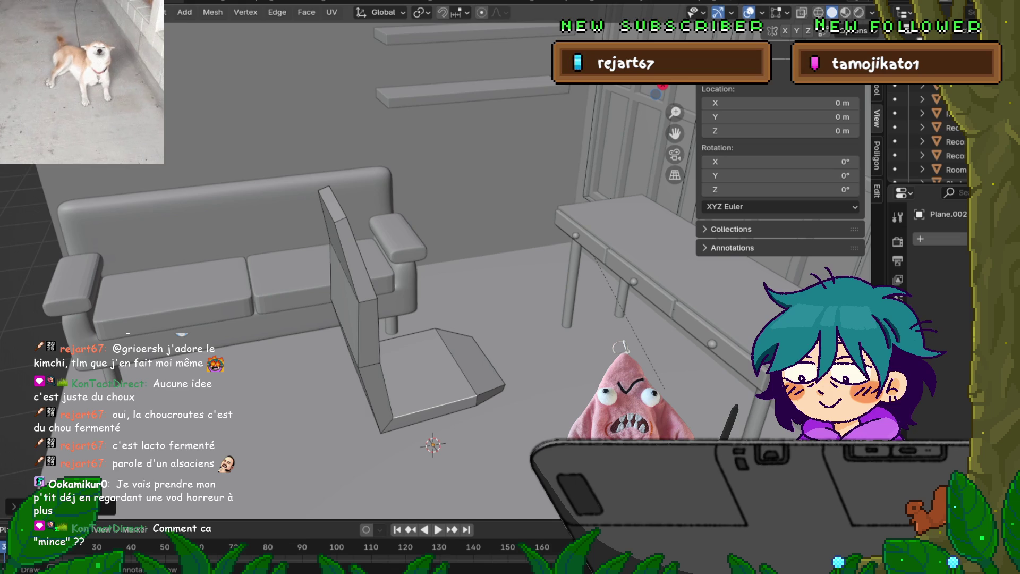
key("p")
key("Return")
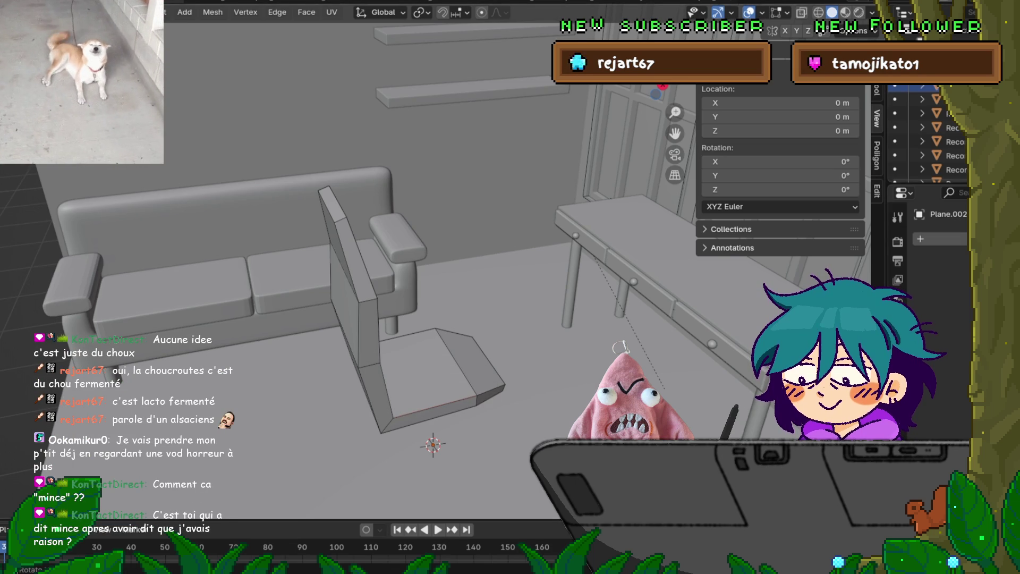
middle_click_drag(371, 266, 308, 253)
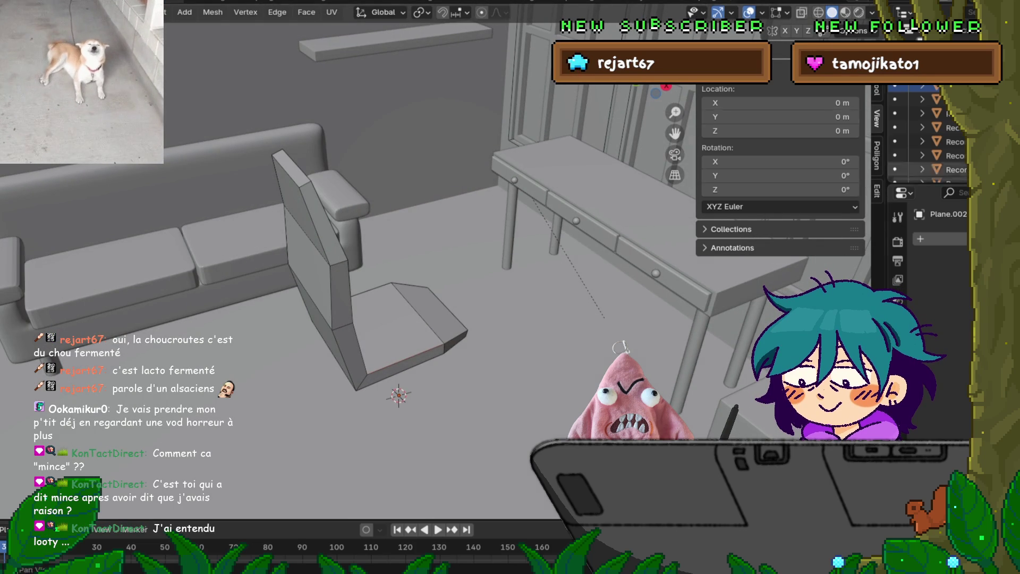
Back in Edit Mode, slide the seat's front bottom edge along X.
key("Tab")
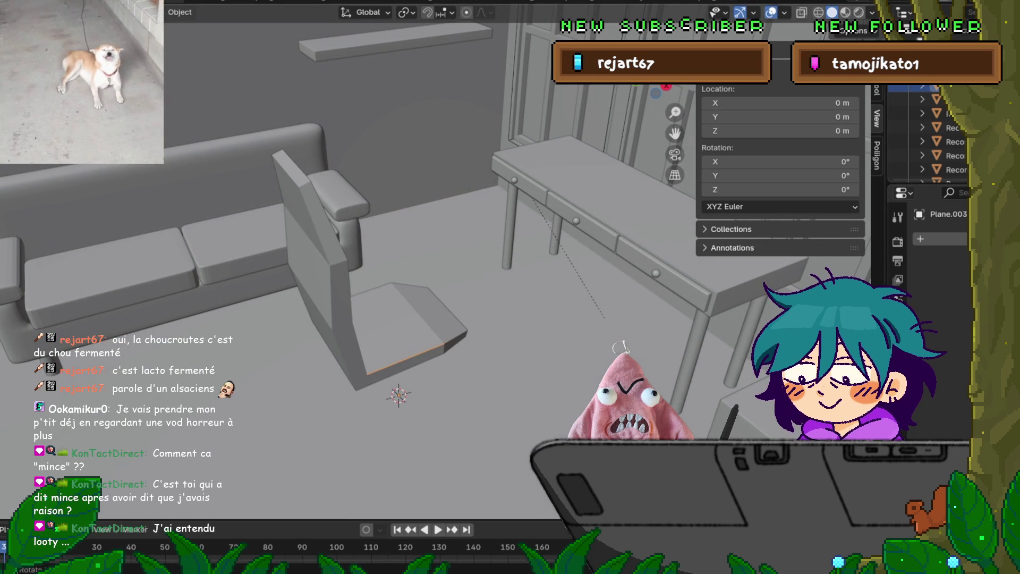
key("Tab")
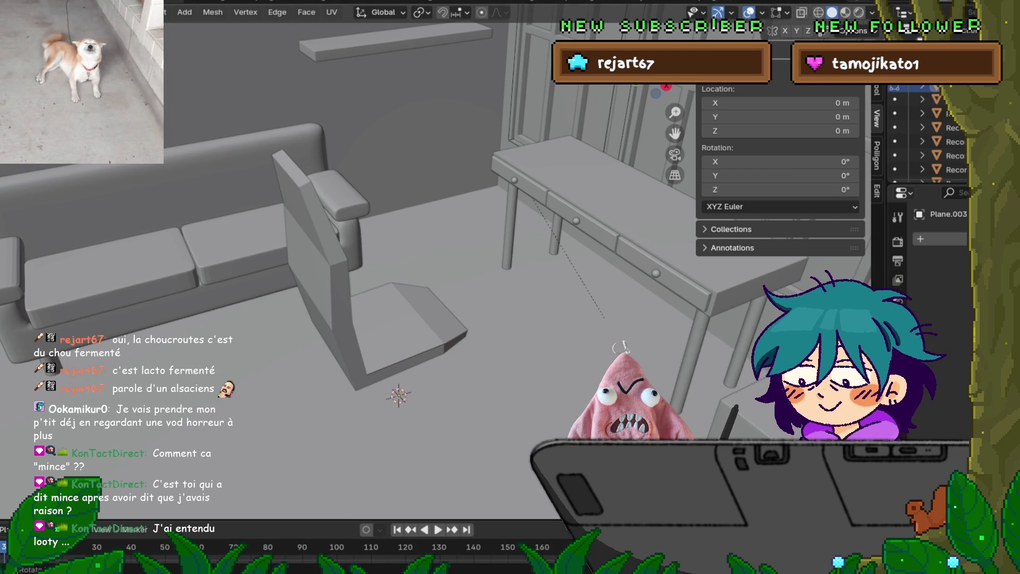
left_click(406, 359)
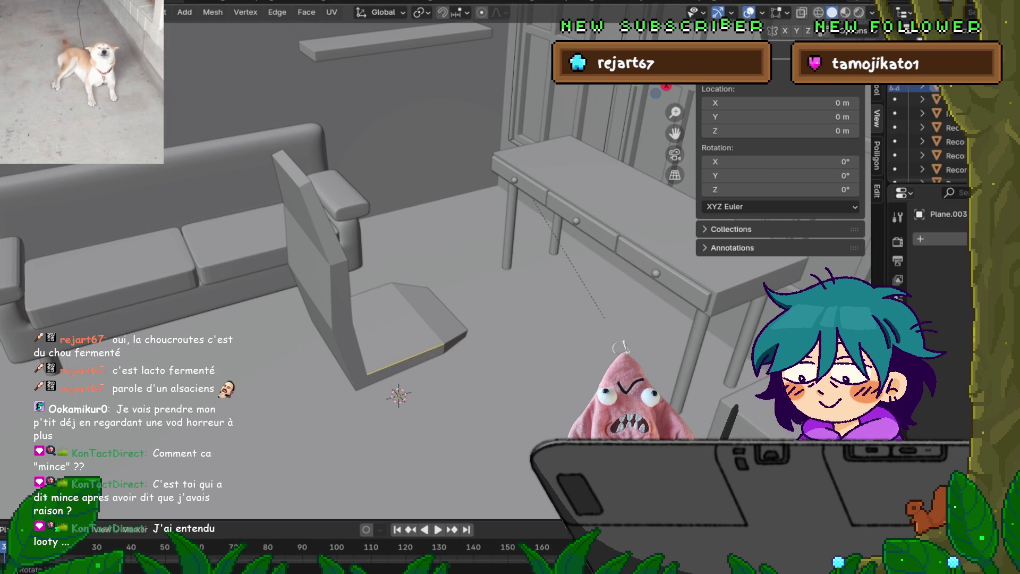
key("g")
key("x")
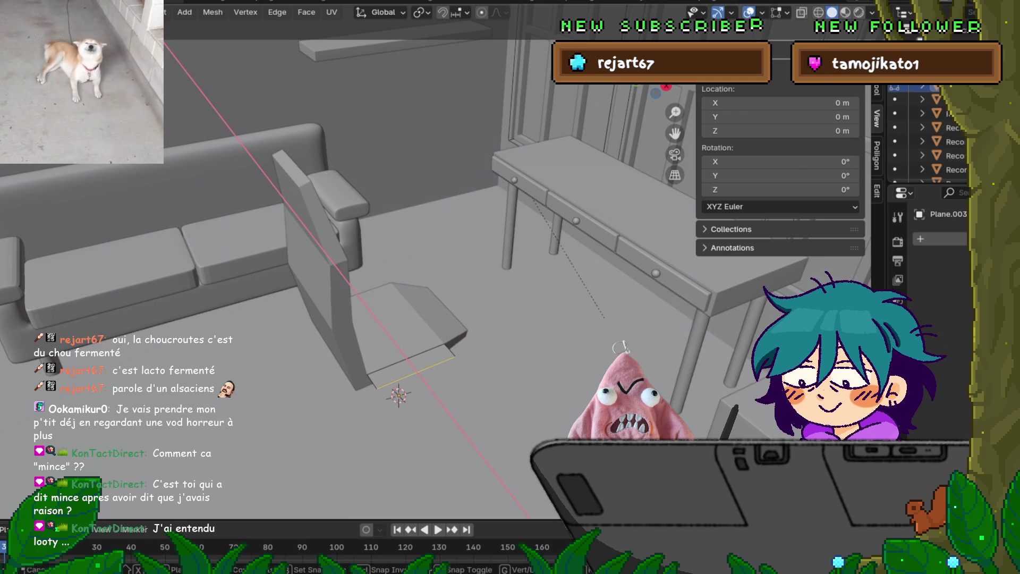
key("Return")
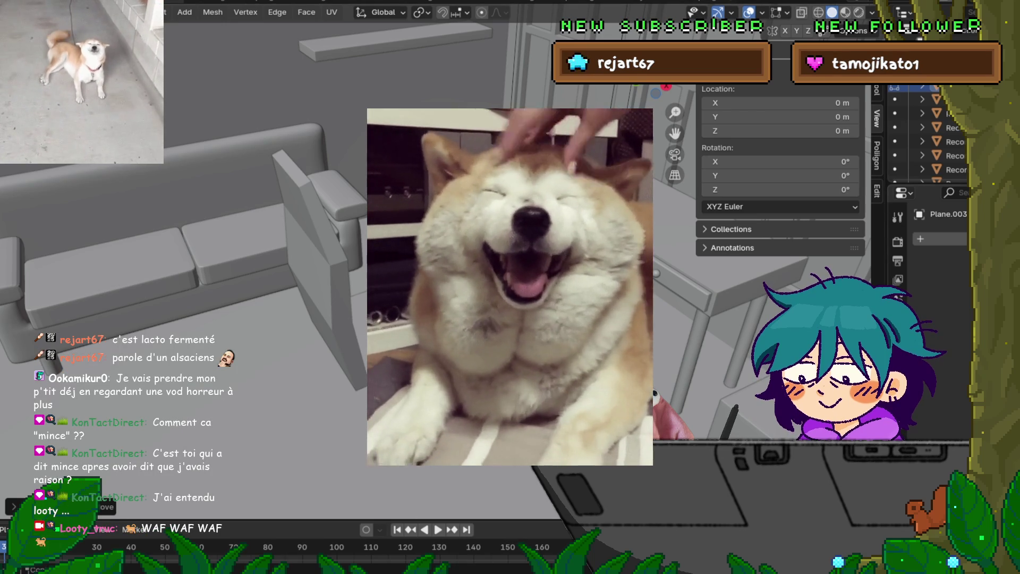
Loop-cut across the seat front and extrude those faces straight up along Z.
middle_click_drag(509, 286, 378, 285)
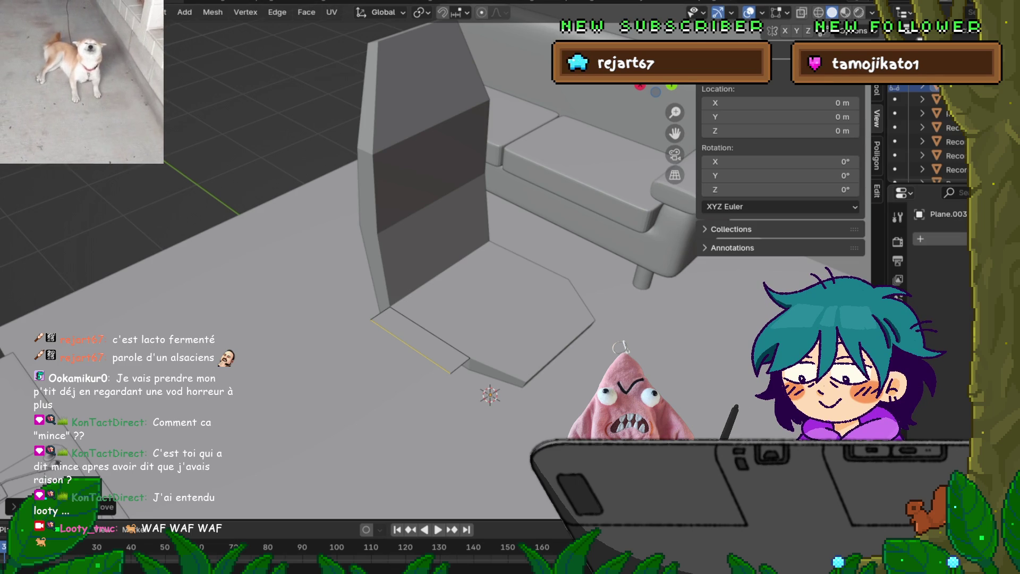
middle_click_drag(372, 319, 266, 212)
left_click(404, 388)
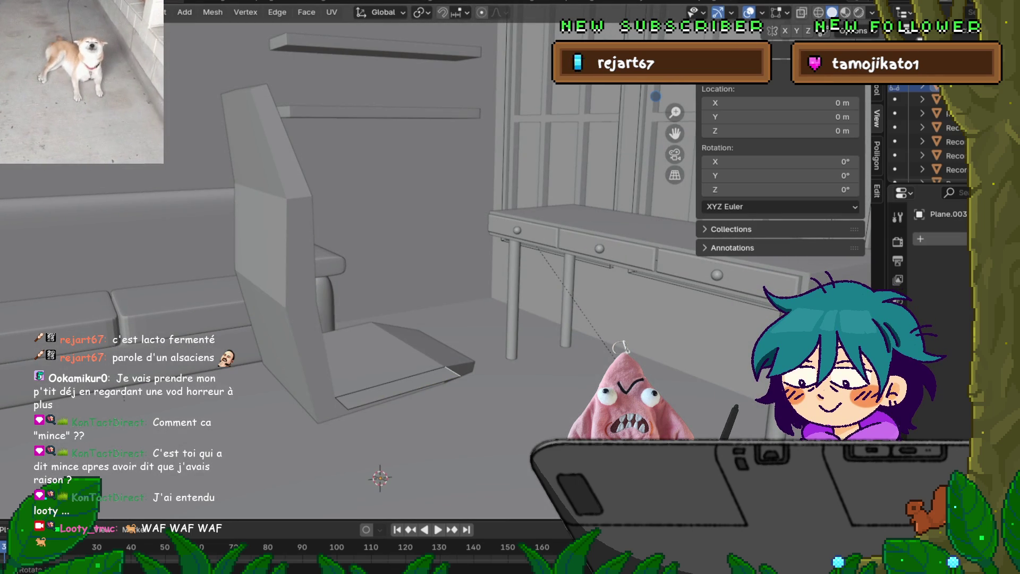
key("e")
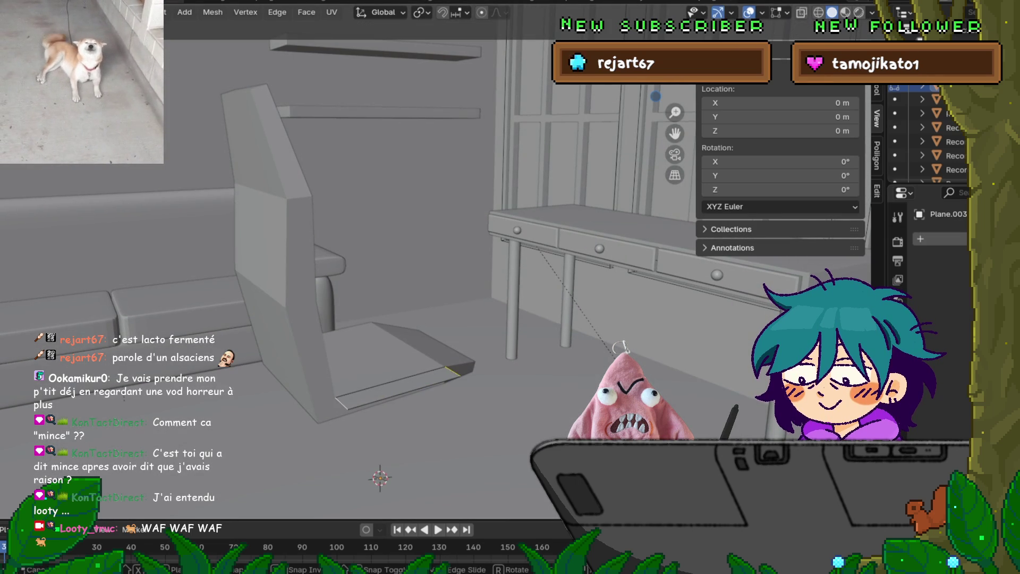
key("y")
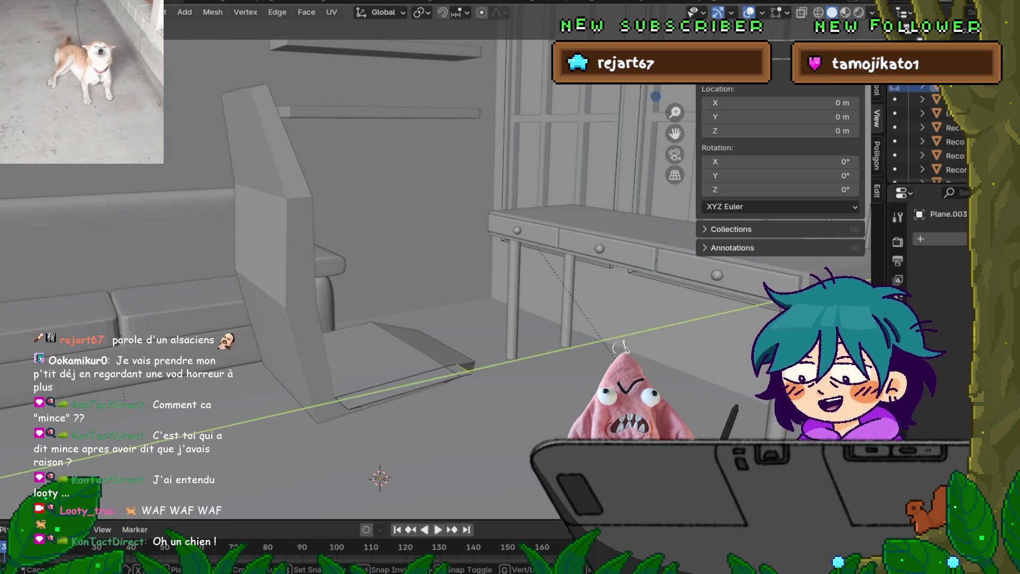
key("z")
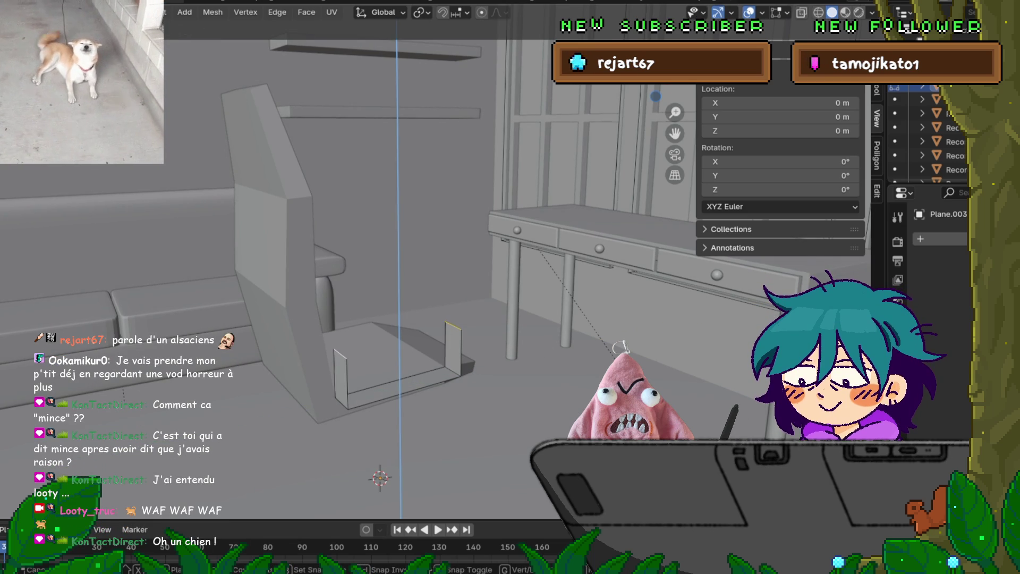
left_click(622, 349)
Fill the box's top, then delete that top face to leave it open.
key("f")
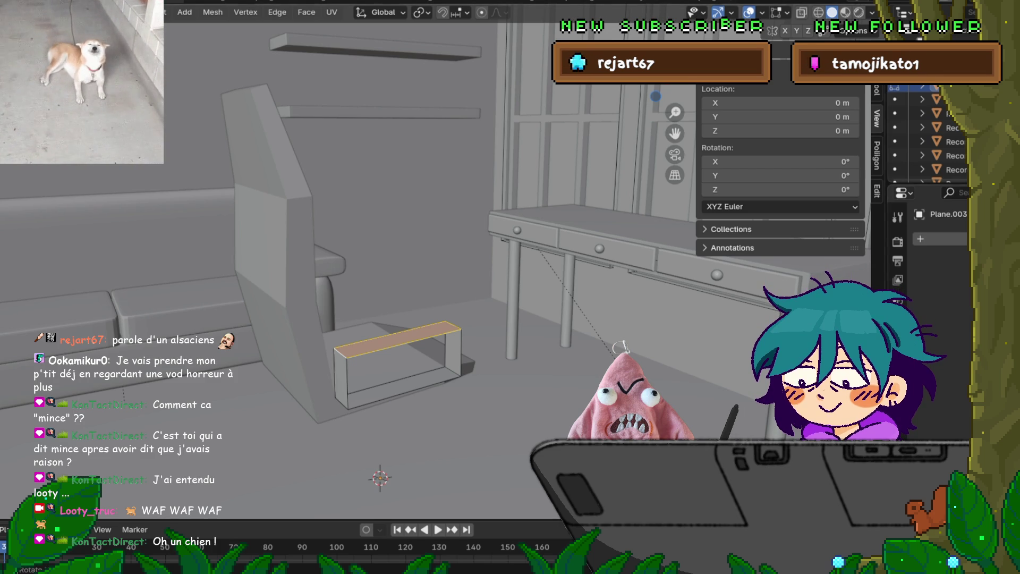
middle_click_drag(425, 318, 367, 316)
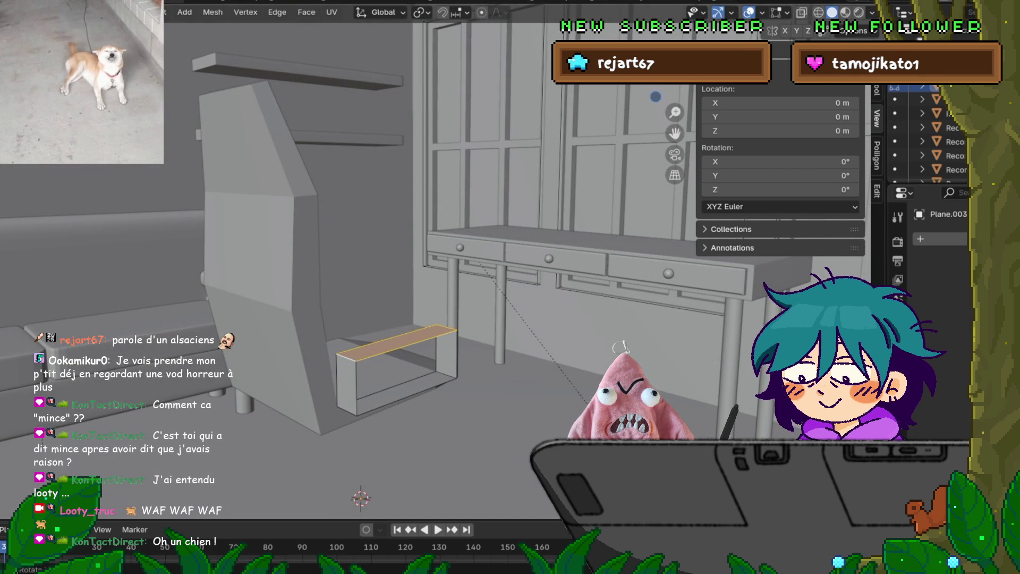
key("x")
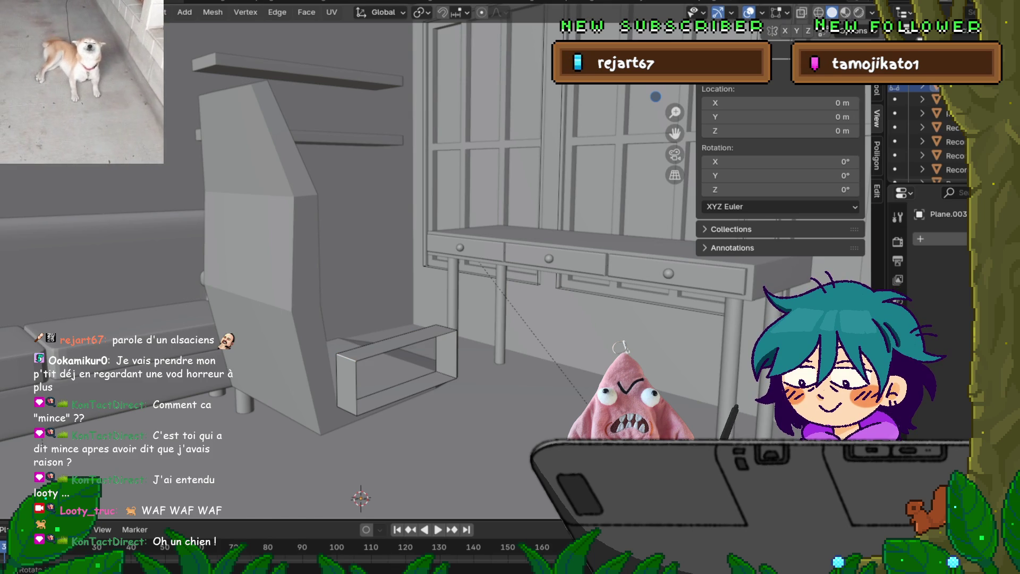
key("KP_1")
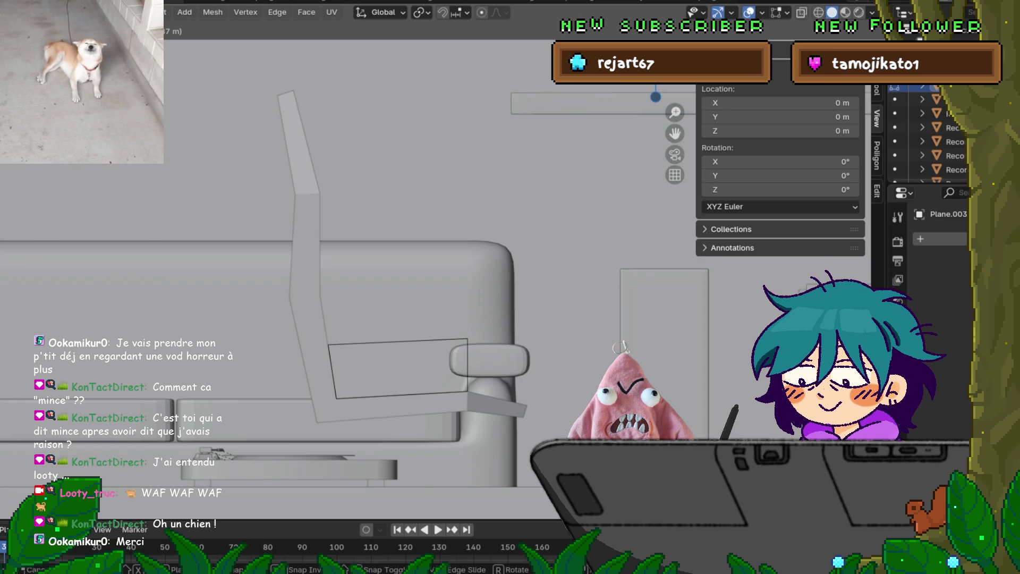
In wireframe, pull the box's front corner vertex up and outward, leaving the lower vertex.
key("Return")
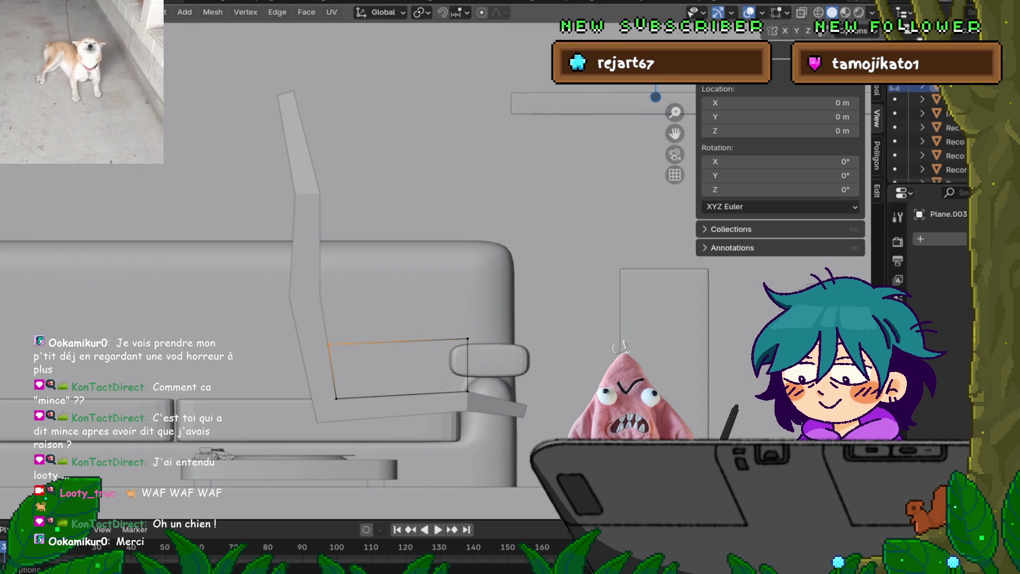
key("shift+z")
left_click(467, 338)
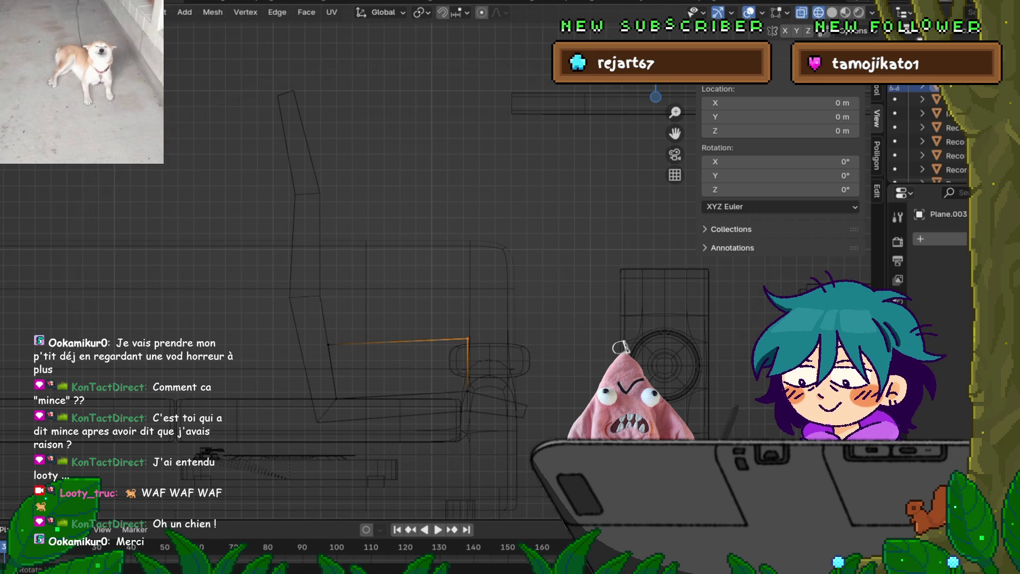
key("g")
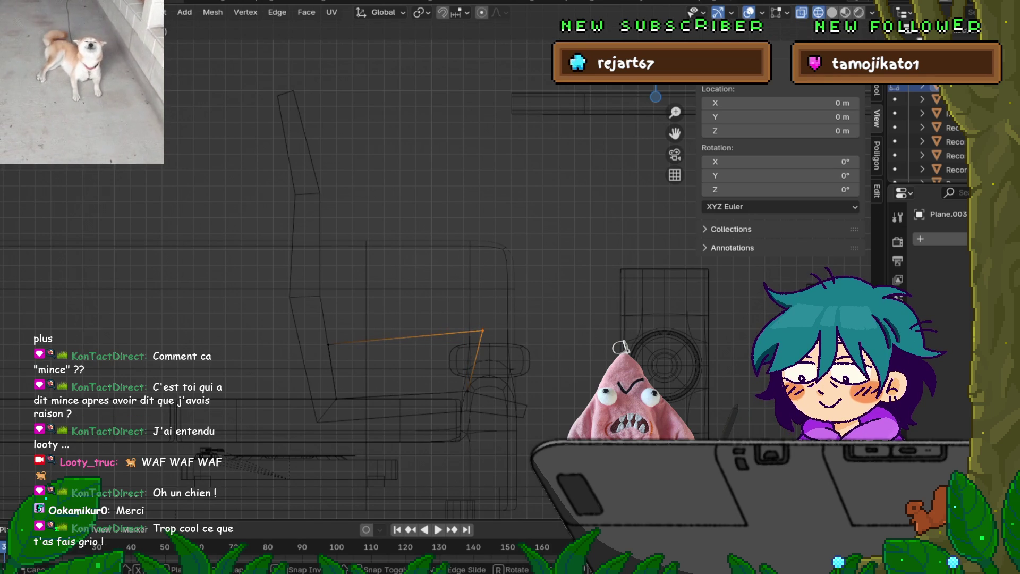
left_click(468, 391)
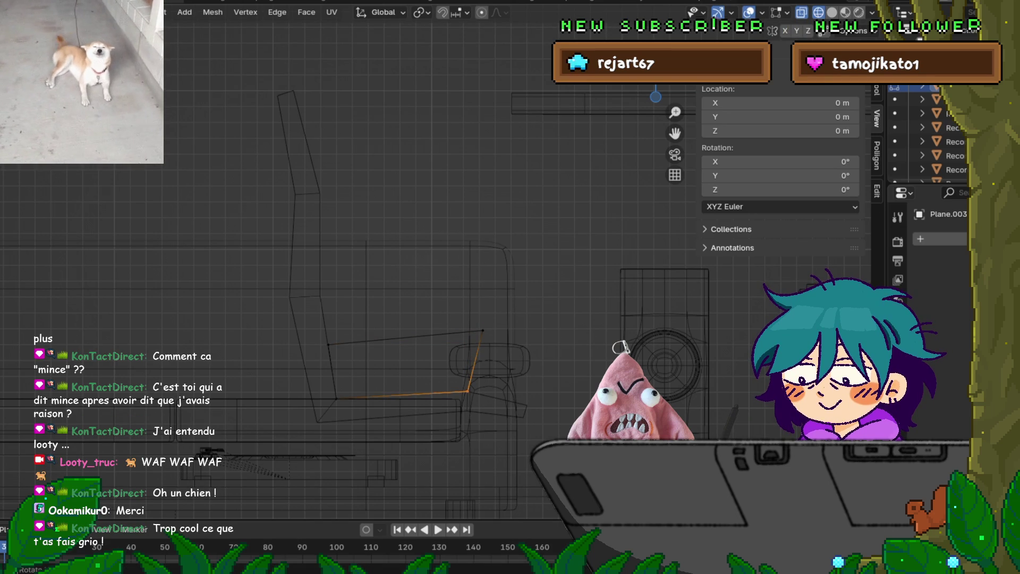
key("g")
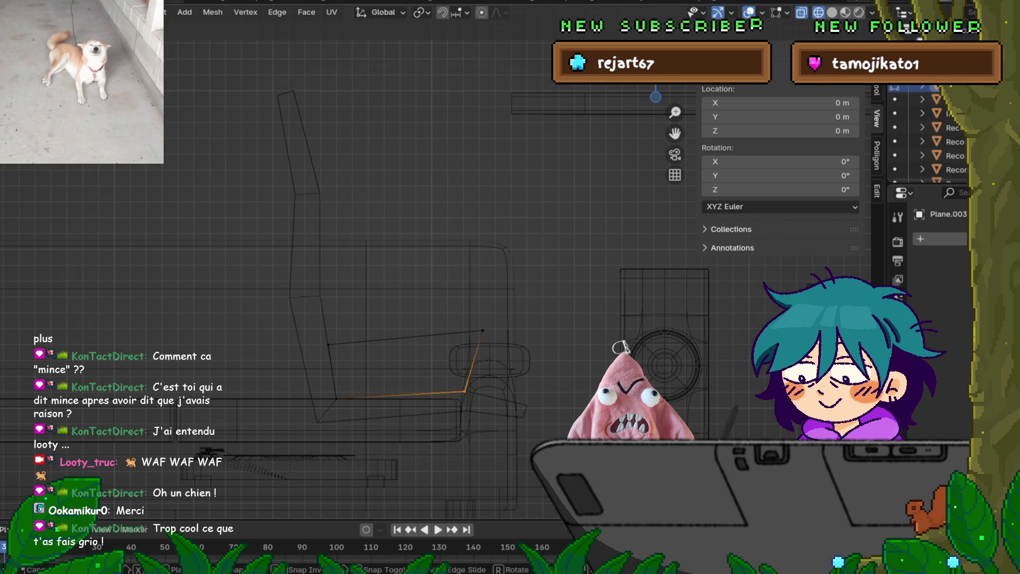
key("Return")
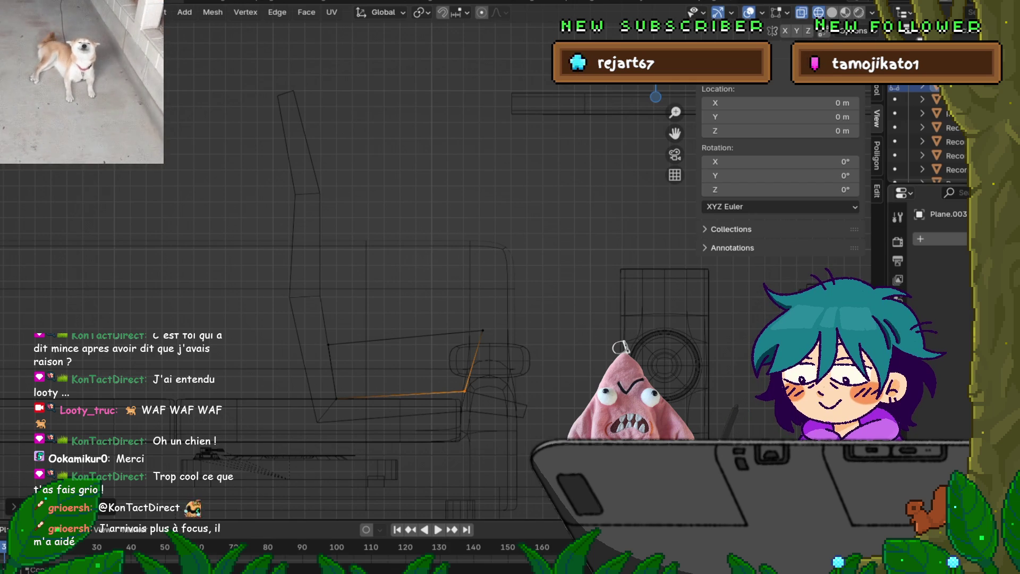
mouse_move(372, 266)
middle_mouse_down()
mouse_move(350, 287)
mouse_move(404, 279)
middle_mouse_up()
Shift the box frame's selected edges along Y and return to solid shading.
key("g")
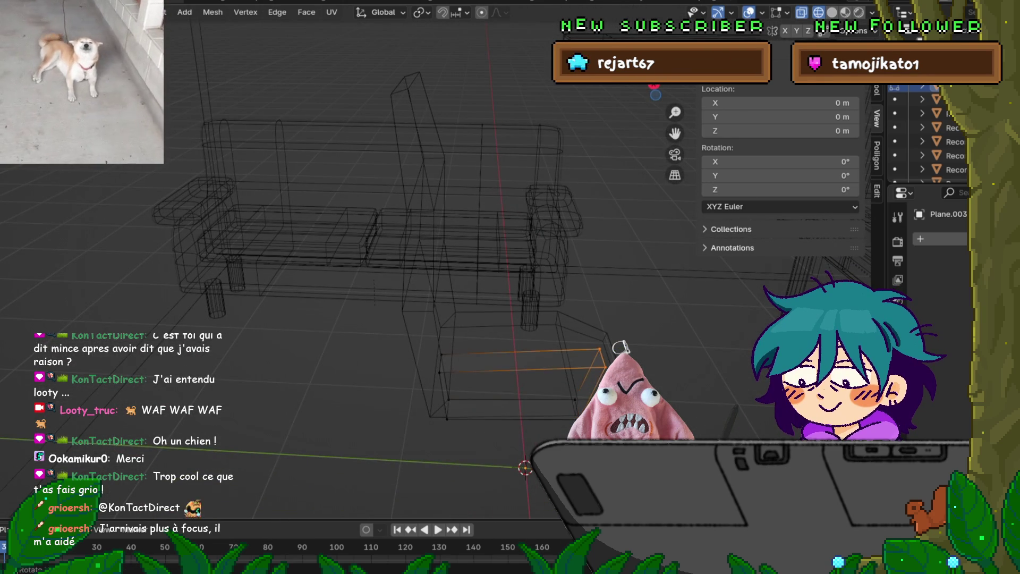
key("y")
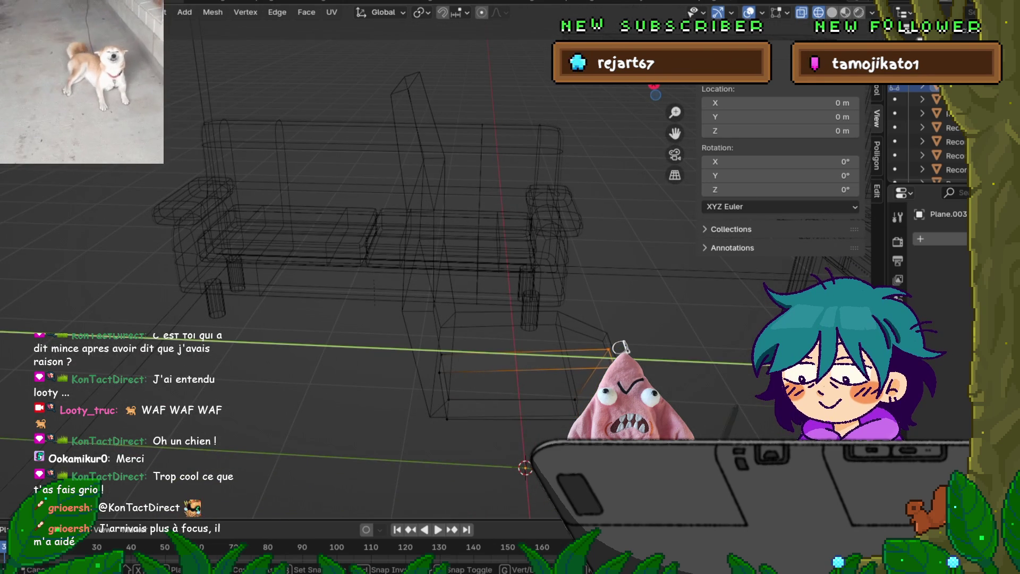
key("Return")
middle_click_drag(404, 279, 385, 280)
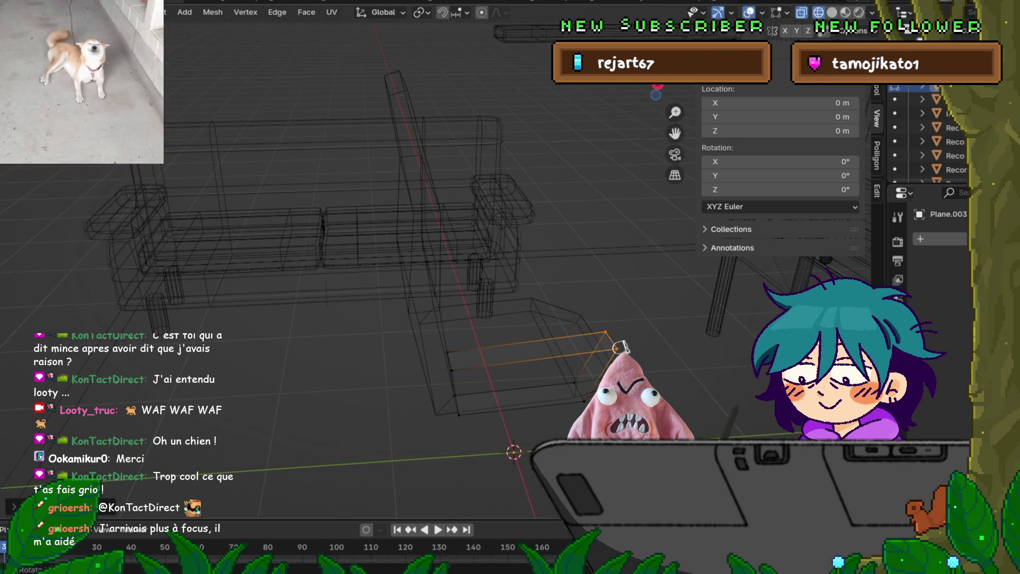
key("shift+z")
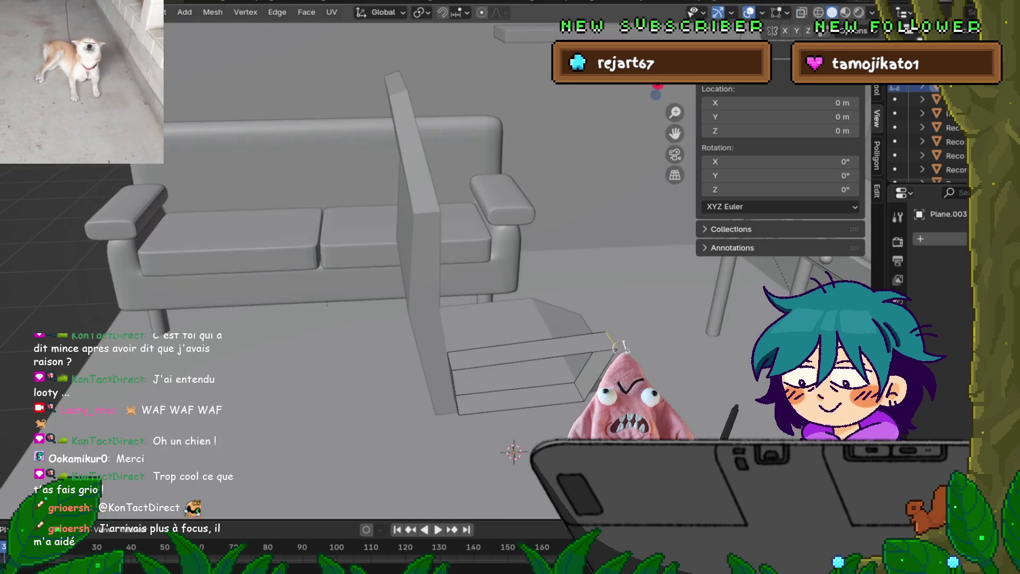
middle_click_drag(619, 347, 616, 346)
Separate the box's top face into its own object, then return to Object Mode.
left_click(616, 351)
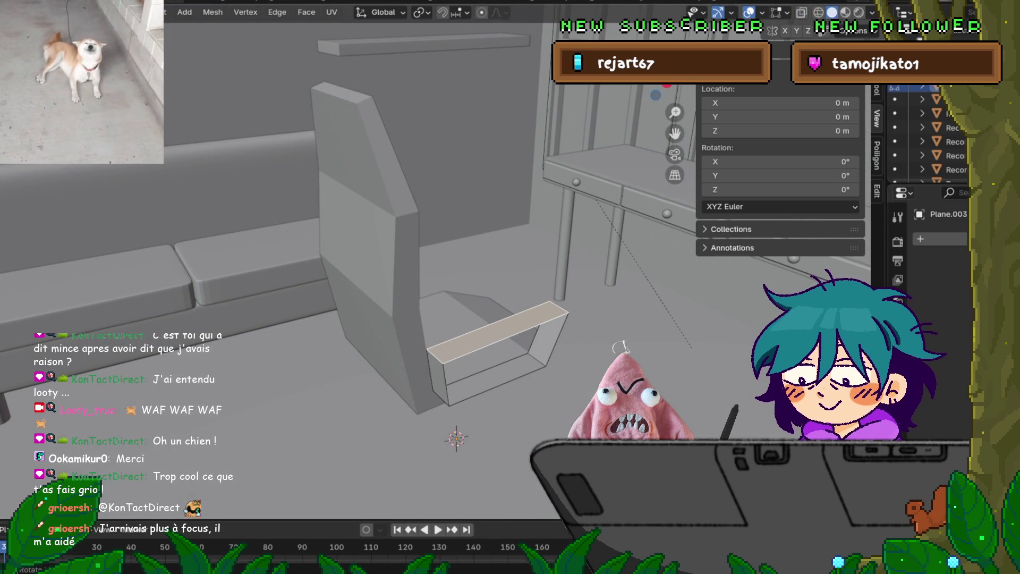
key("e")
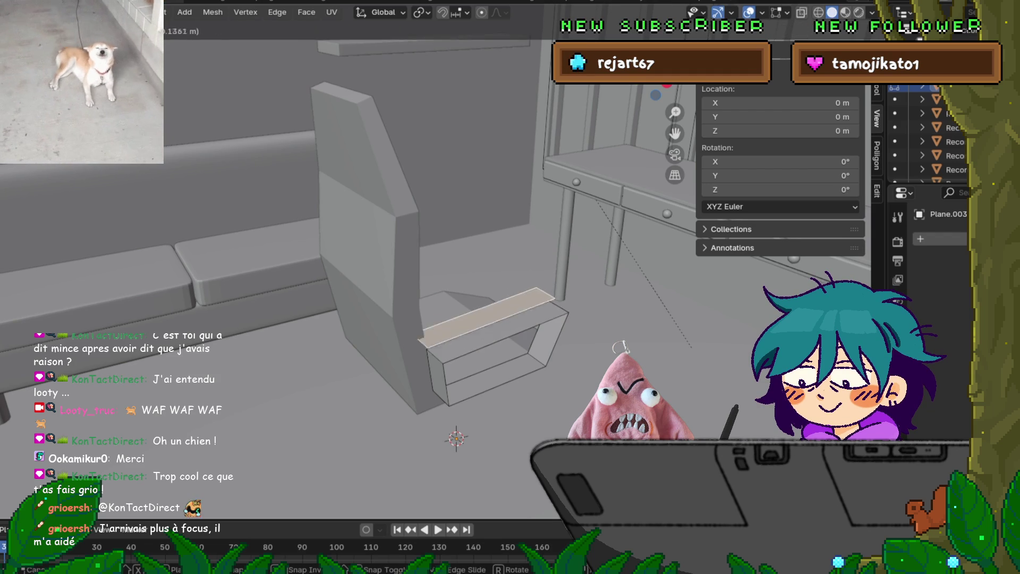
right_click(619, 348)
key("p")
left_click(487, 326)
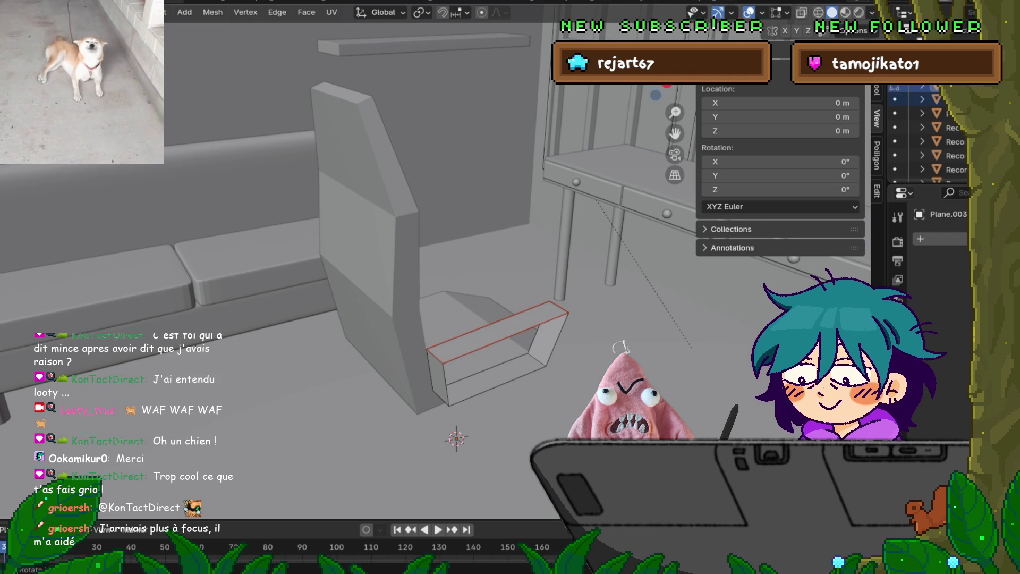
middle_click_drag(620, 348, 620, 348)
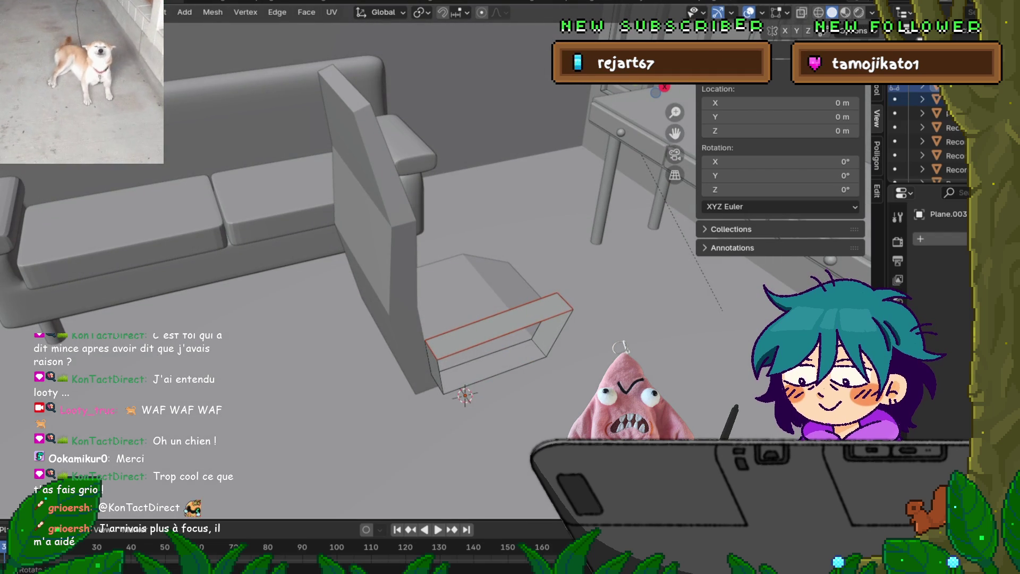
key("Tab")
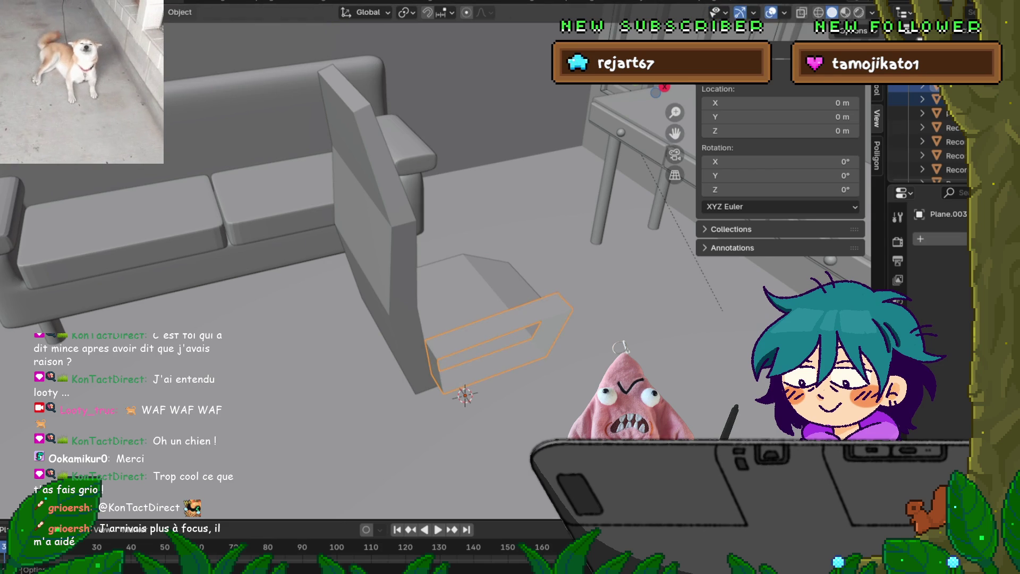
Enter Edit Mode on the separated piece and select its thin seat face.
key("Tab")
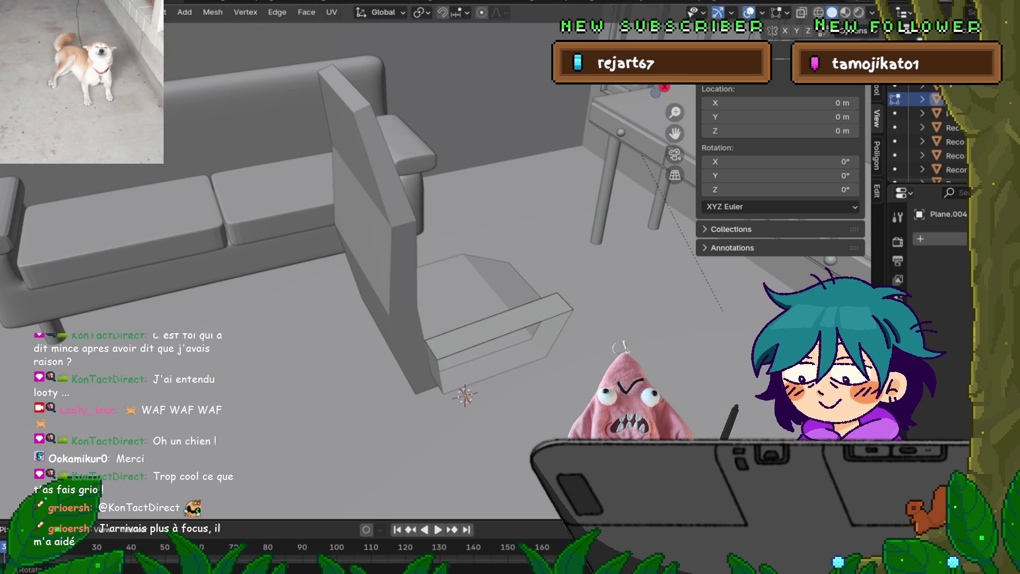
left_click(513, 324)
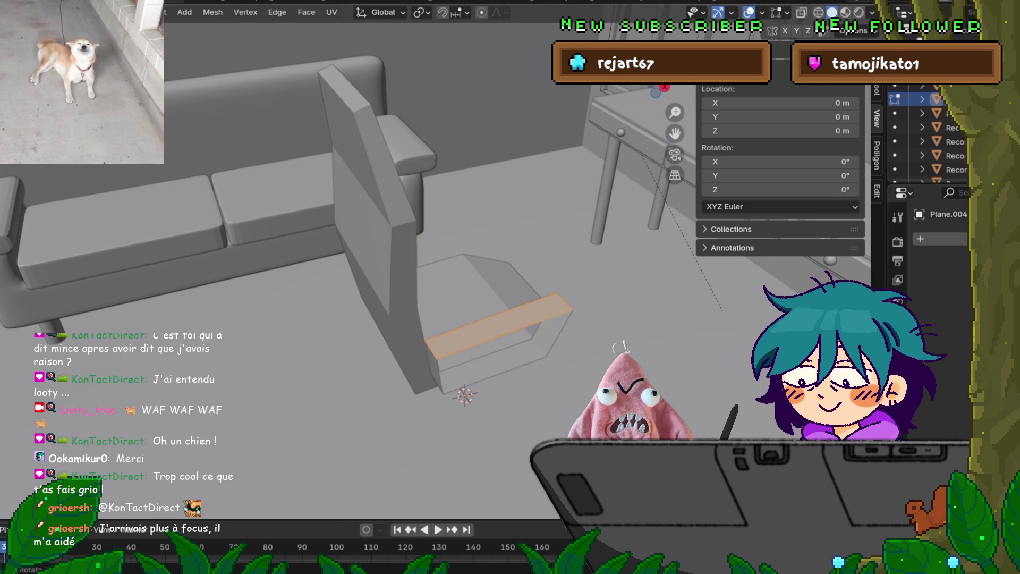
key("g")
key("x")
key("y")
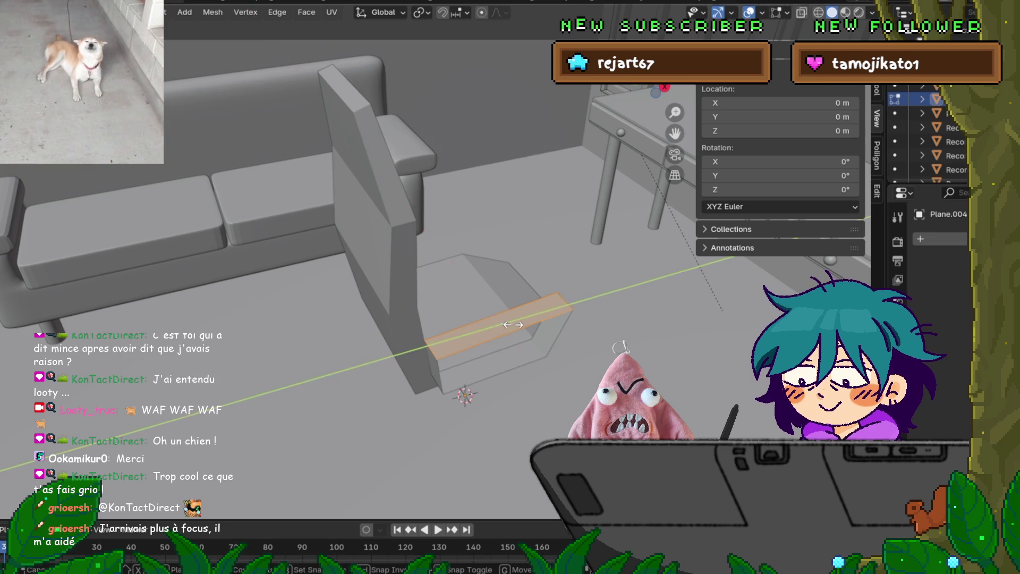
key("Escape")
key("alt+e")
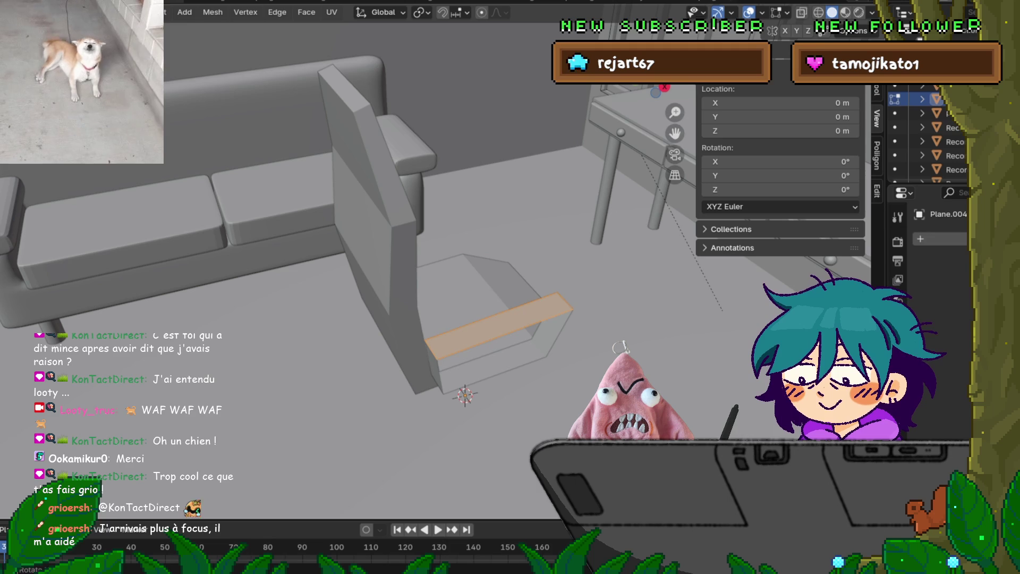
Edge-slide two loops across the base's top to mark off a narrow strip.
mouse_move(351, 266)
middle_mouse_down()
mouse_move(302, 228)
mouse_move(481, 316)
middle_mouse_up()
key("g")
key("g")
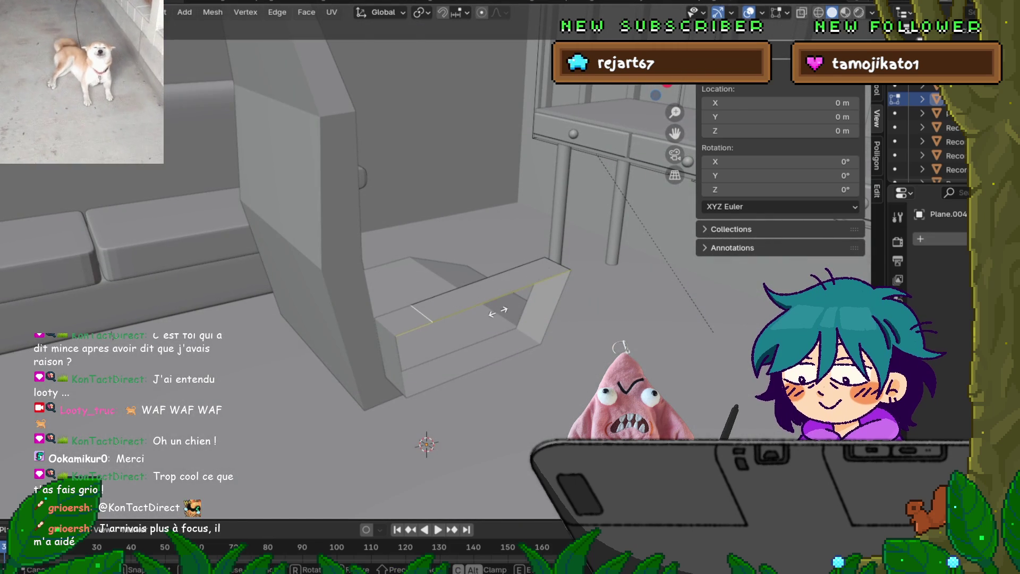
left_click(496, 312)
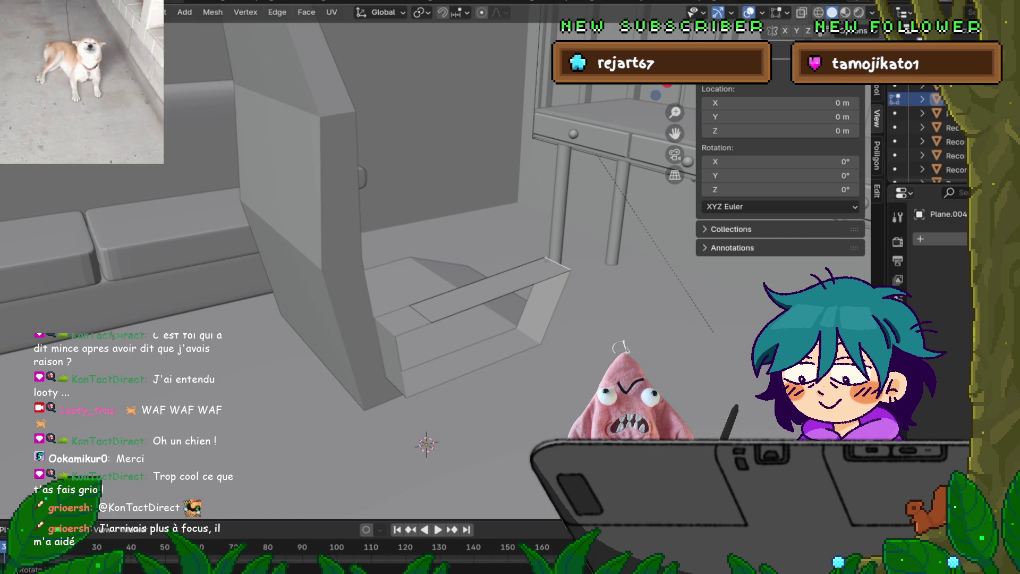
key("g")
key("g")
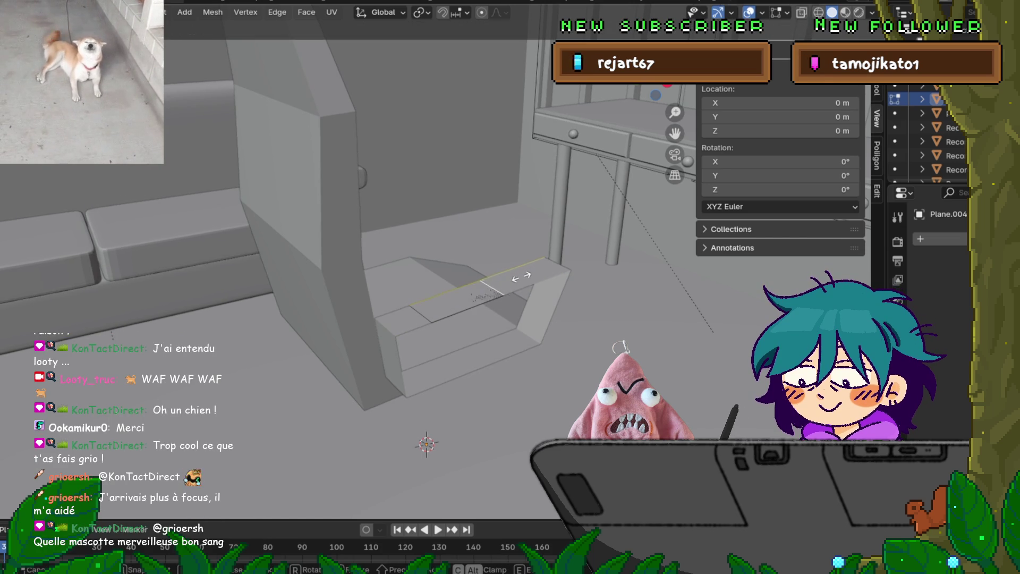
left_click(523, 278)
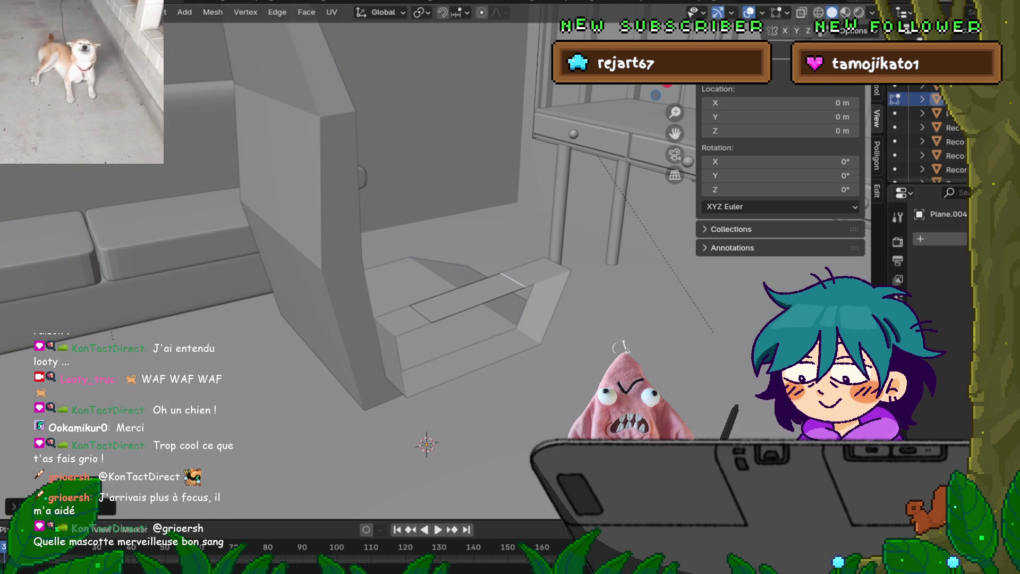
middle_click_drag(426, 444, 477, 483)
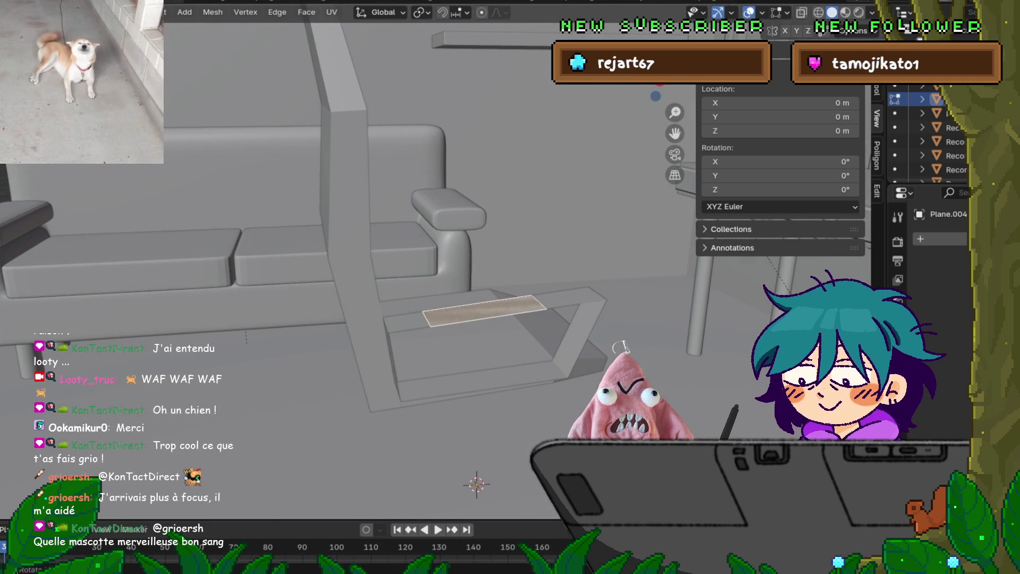
Extrude the strip up into a slab and scale its width along X.
key("e")
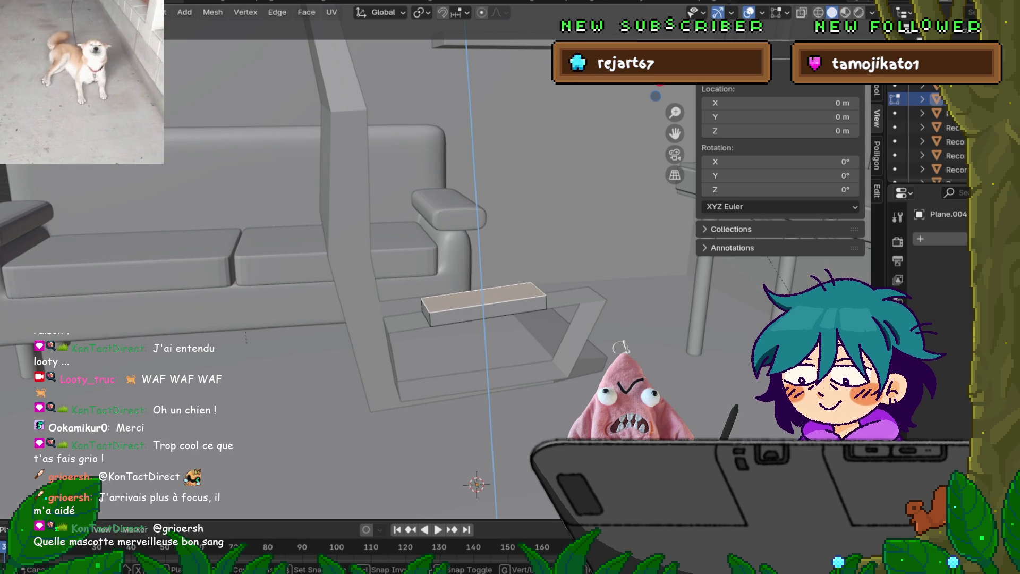
key("Return")
mouse_move(372, 265)
middle_mouse_down()
mouse_move(404, 361)
mouse_move(371, 297)
middle_mouse_up()
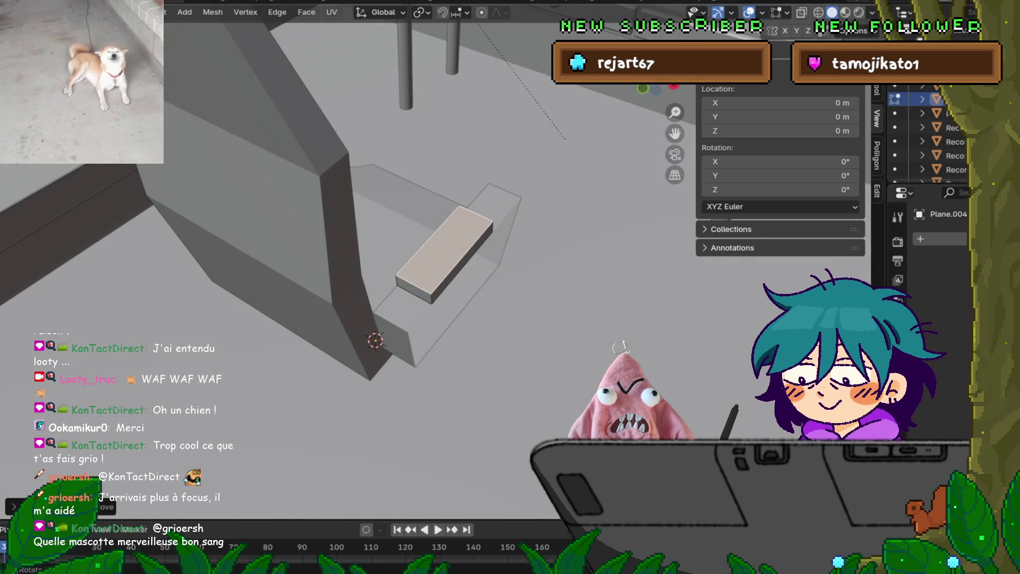
key("l")
key("s")
key("x")
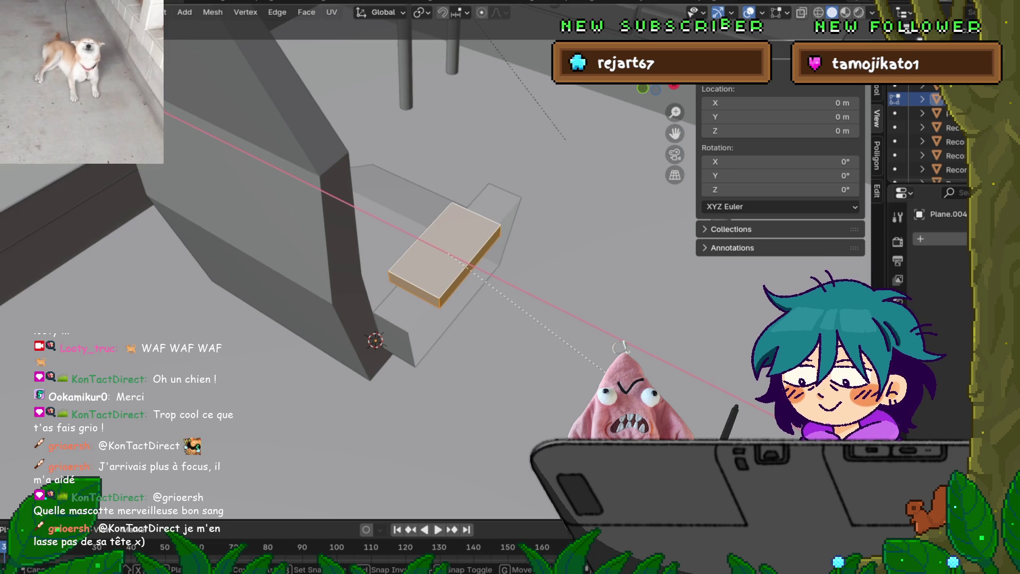
left_click(623, 346)
Move the slab's top face along the X axis.
key("alt+a")
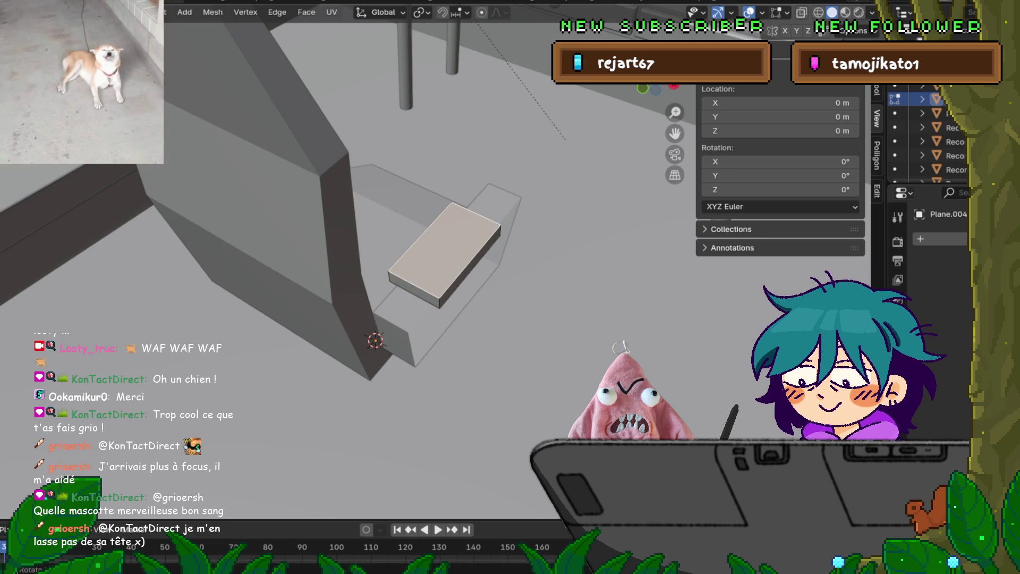
middle_click_drag(372, 319, 382, 233)
key("g")
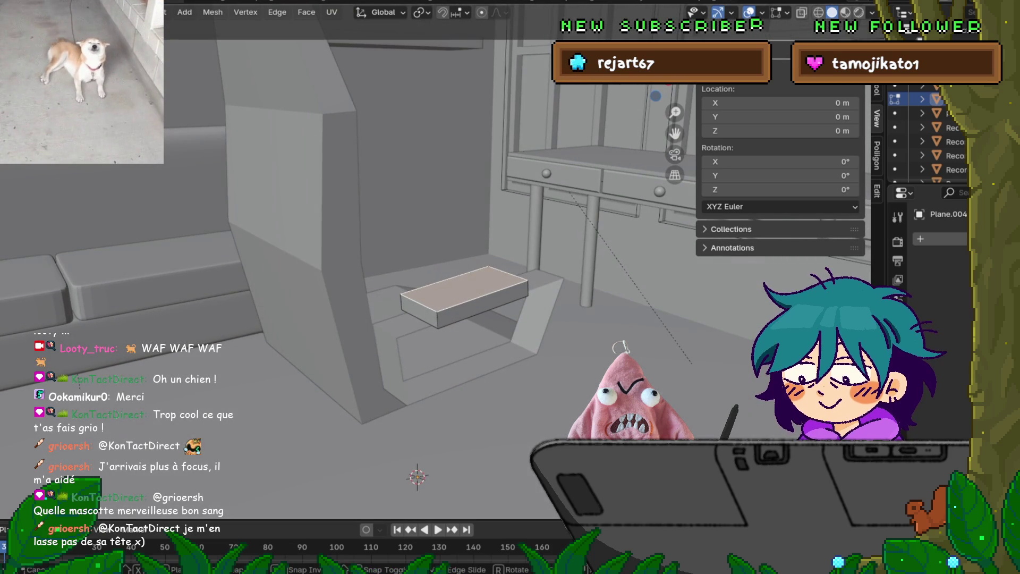
key("x")
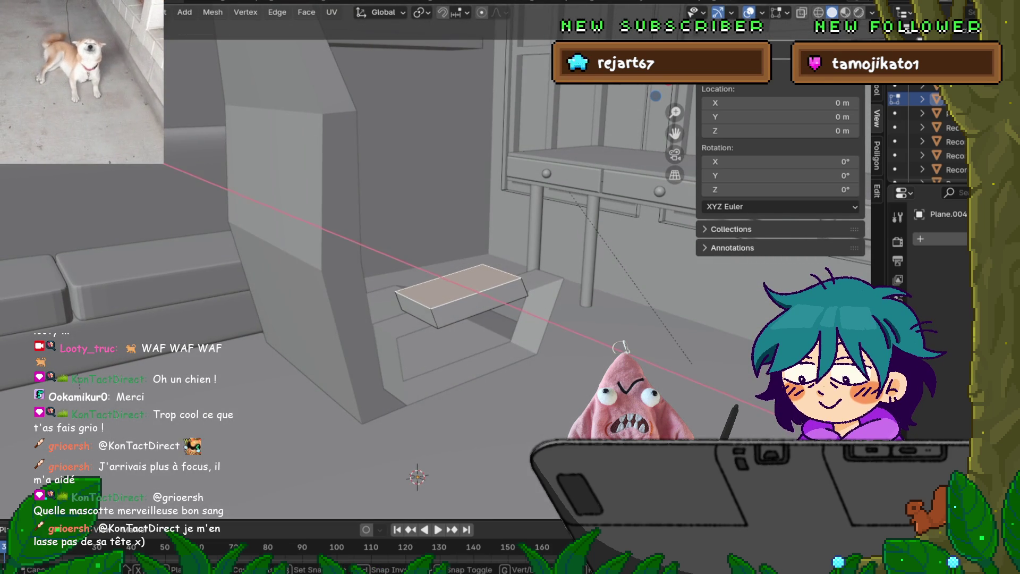
left_click(622, 346)
middle_click_drag(622, 346, 619, 346)
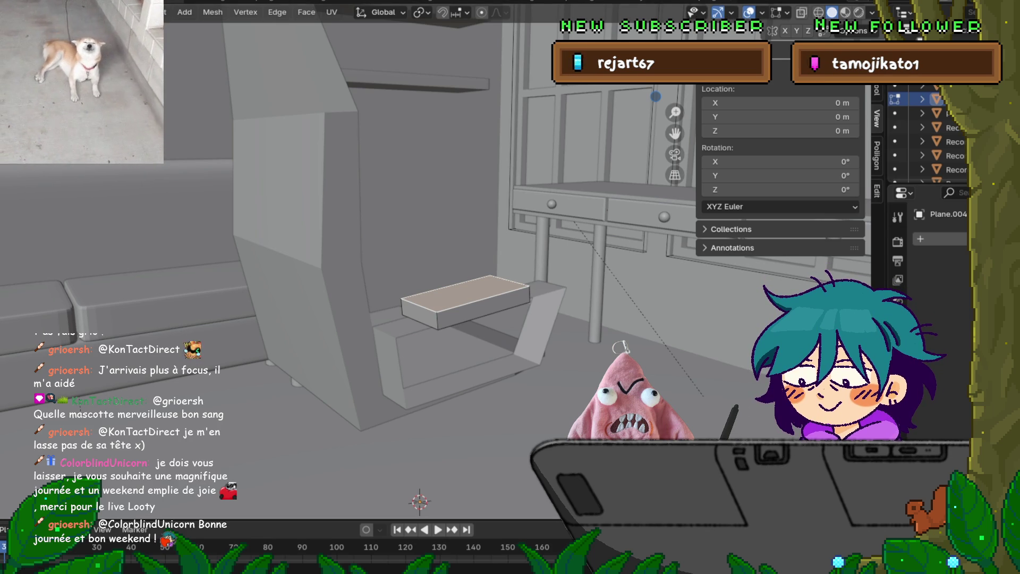
Enlarge the whole plank and reposition it along X and vertically.
middle_click_drag(478, 266, 441, 268)
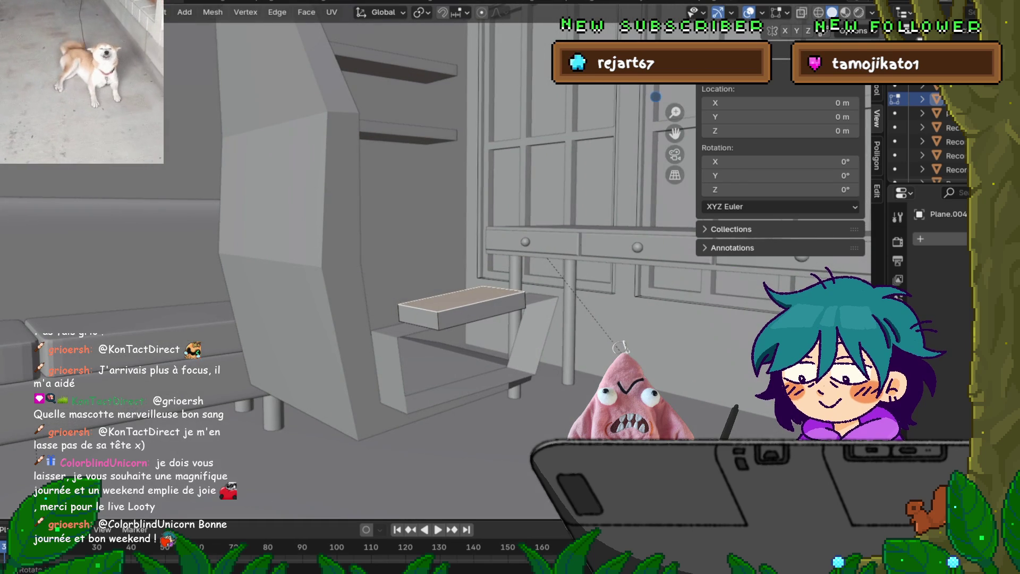
key("a")
key("s")
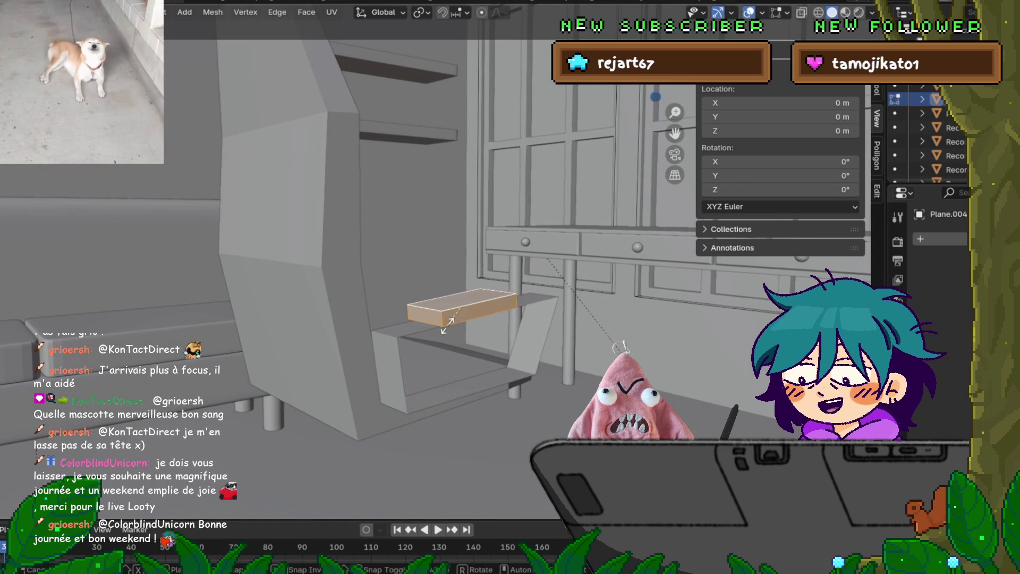
key("Return")
key("g")
key("y")
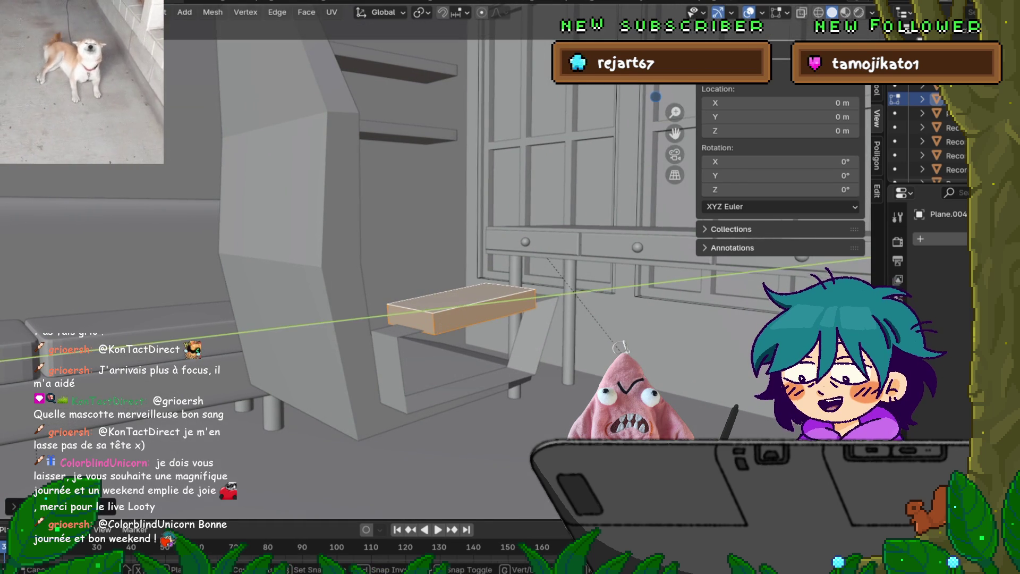
key("x")
key("Return")
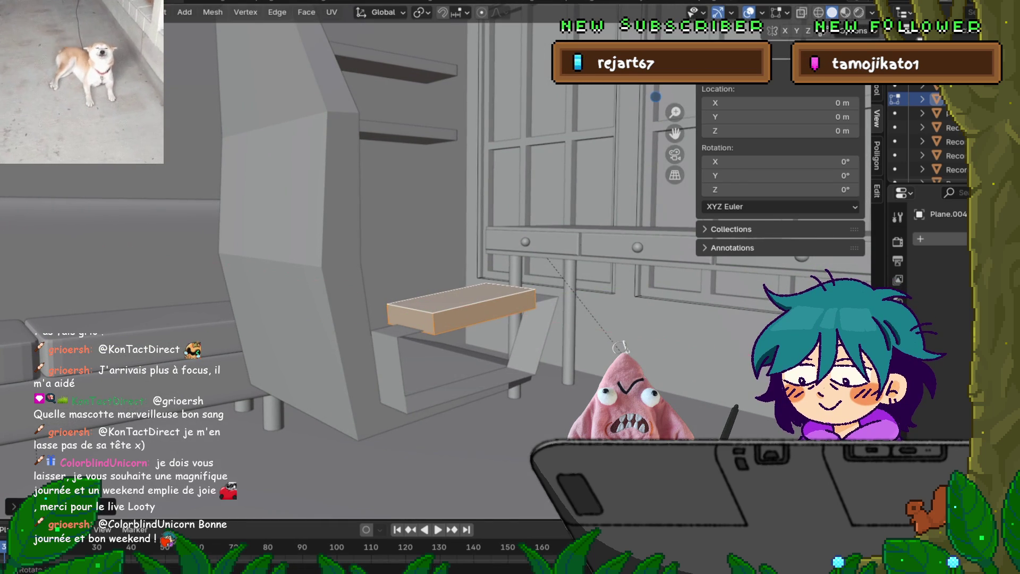
key("g")
key("z")
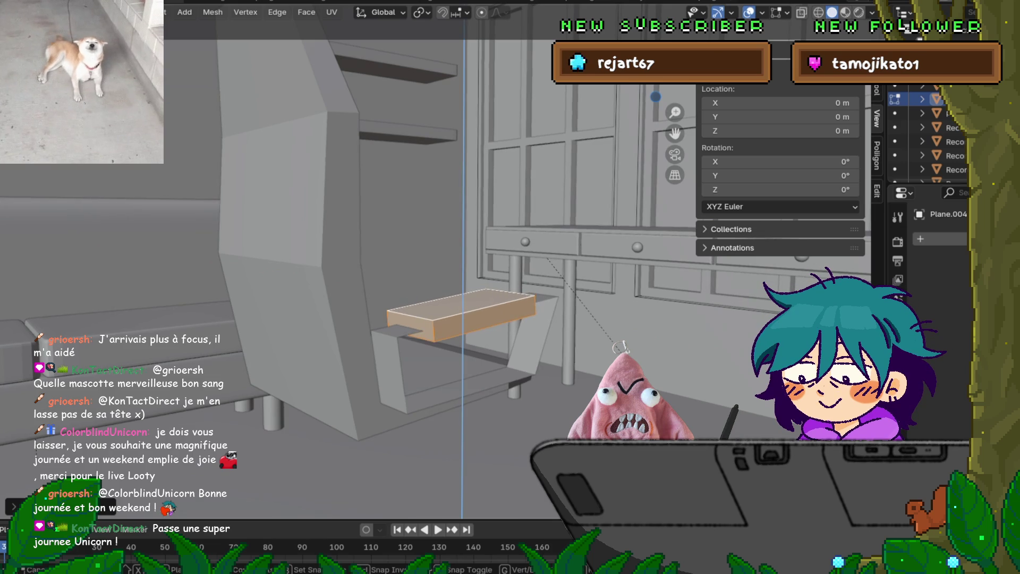
key("Return")
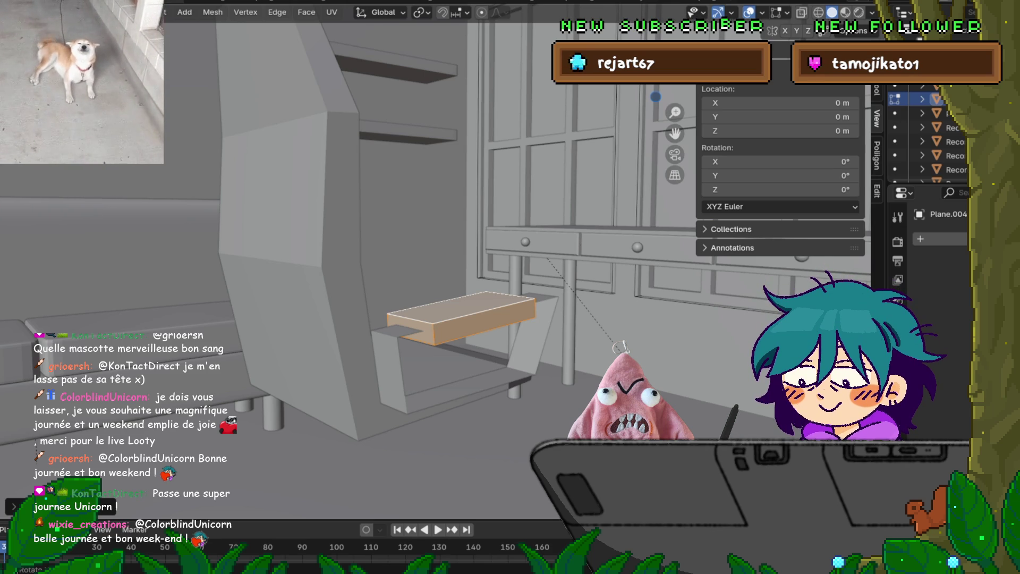
Shift the plank's top face forward along X to overhang the frame.
mouse_move(456, 266)
middle_mouse_down()
mouse_move(457, 319)
mouse_move(425, 329)
mouse_move(399, 276)
middle_mouse_up()
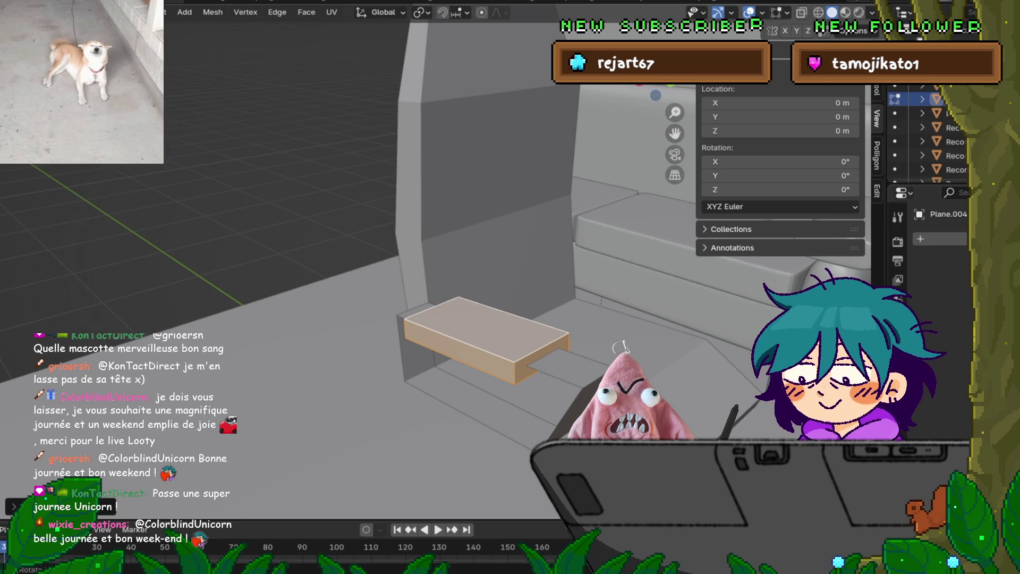
key("alt+a")
left_click(459, 342)
middle_click_drag(398, 277, 453, 364)
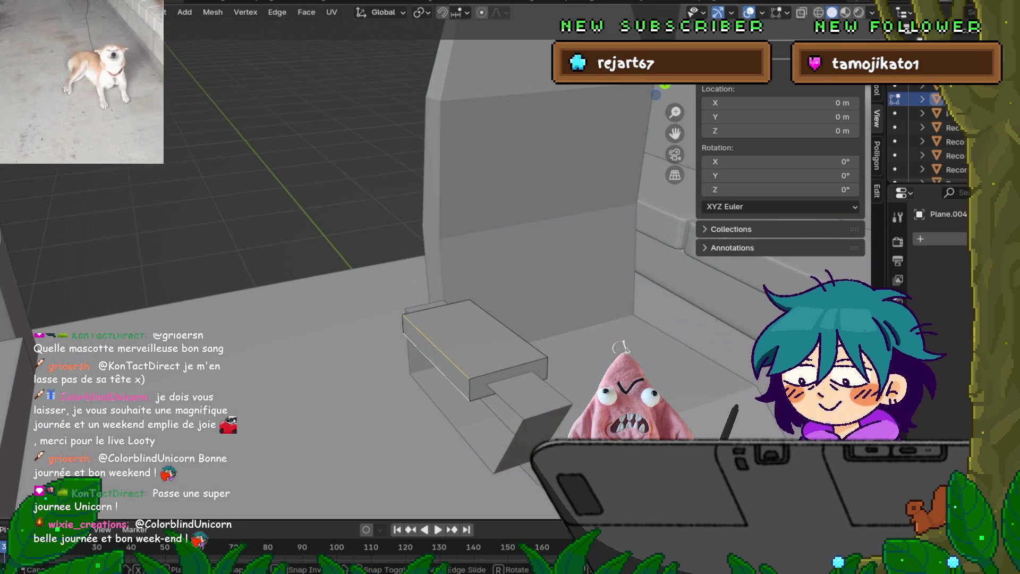
key("g")
key("g")
left_click(455, 366)
middle_click_drag(454, 367, 398, 372)
left_click(468, 348)
key("g")
key("z")
key("x")
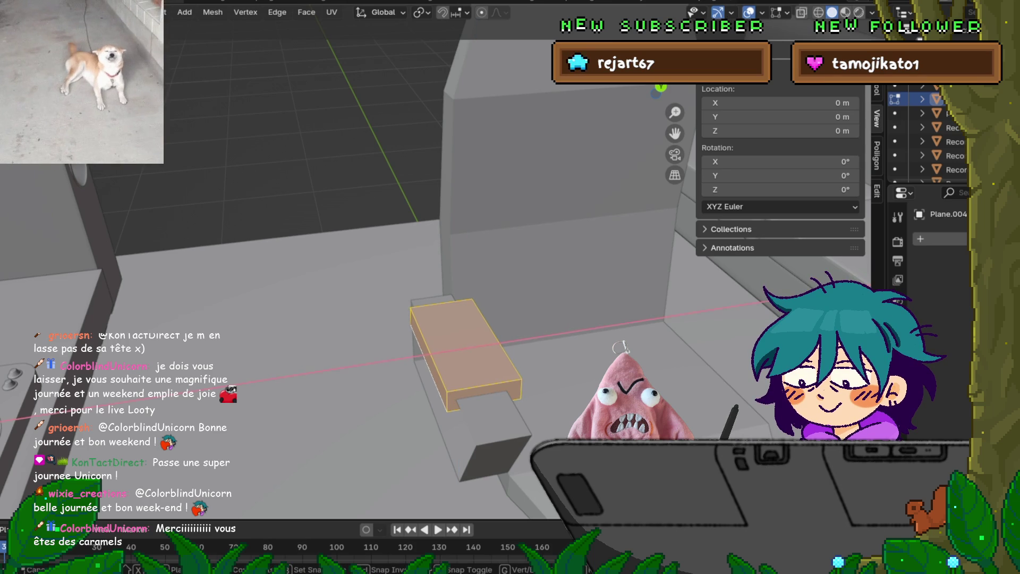
key("Return")
mouse_move(478, 266)
middle_mouse_down()
mouse_move(563, 244)
mouse_move(505, 213)
middle_mouse_up()
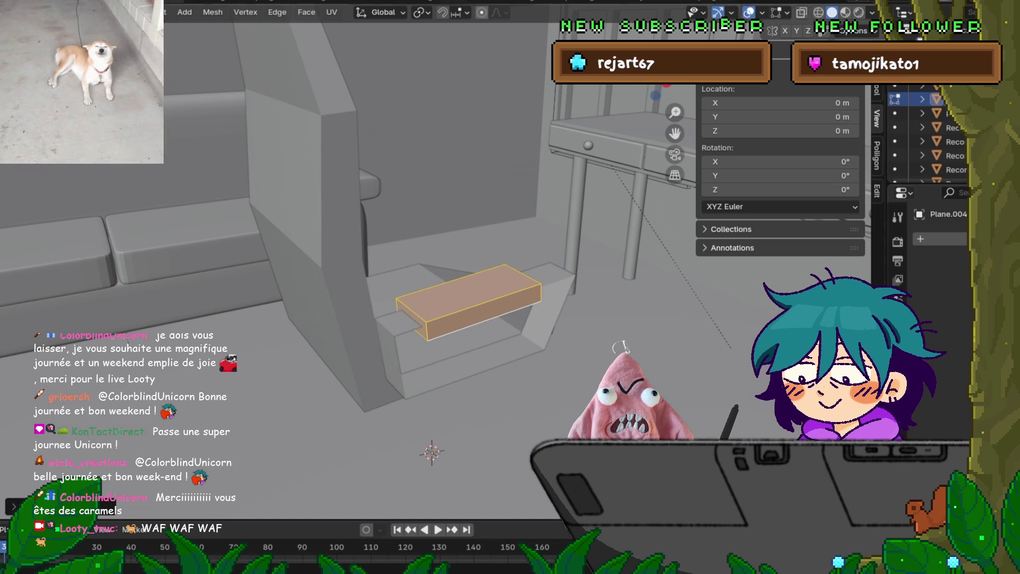
Inspect the finished slab in Object Mode, then return to editing its mesh.
key("Tab")
middle_click_drag(372, 266, 467, 255)
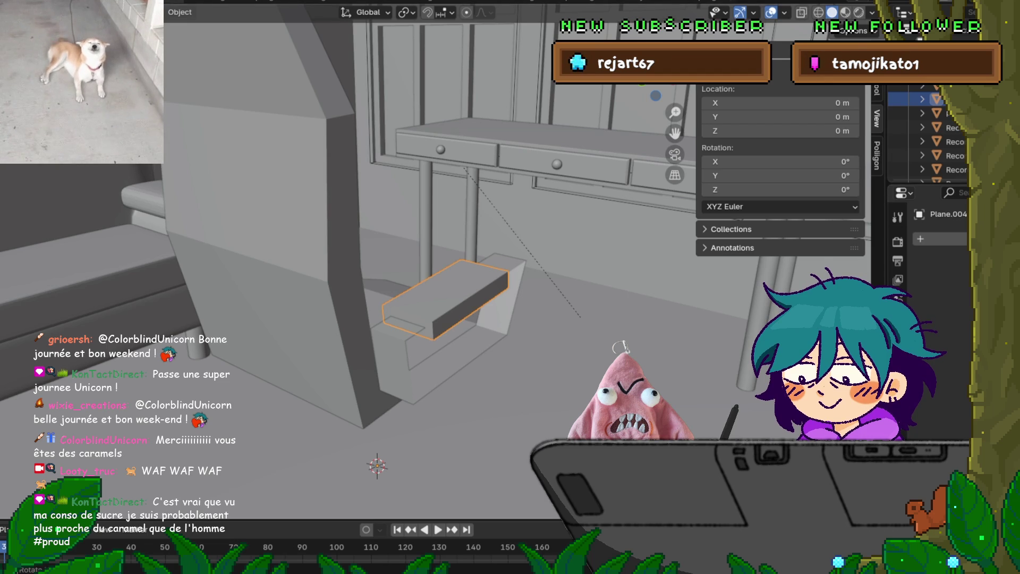
middle_click_drag(425, 265, 372, 277)
key("Tab")
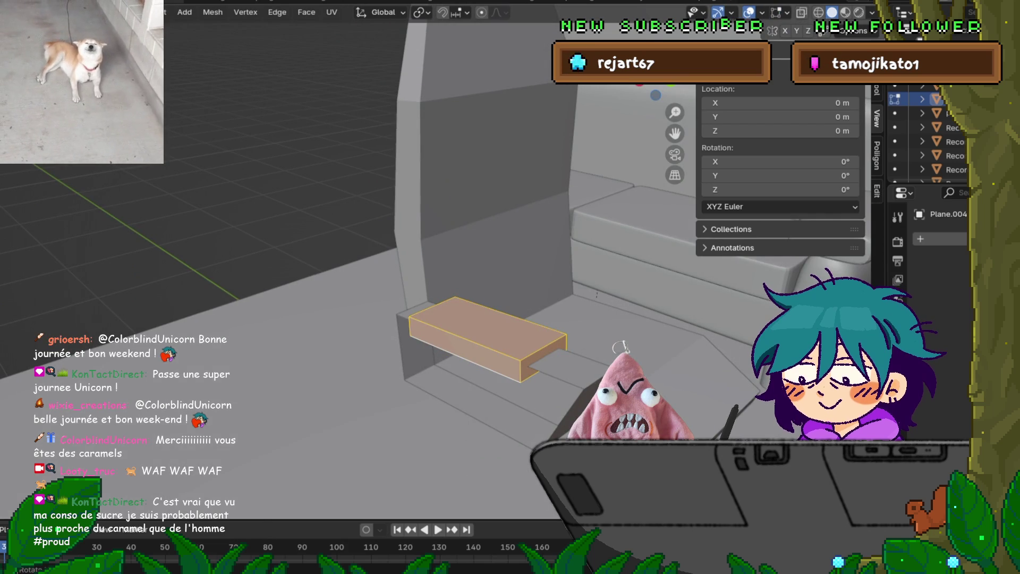
Move the seat slab's front end edge vertically along Z to reshape the slab's front.
key("alt+a")
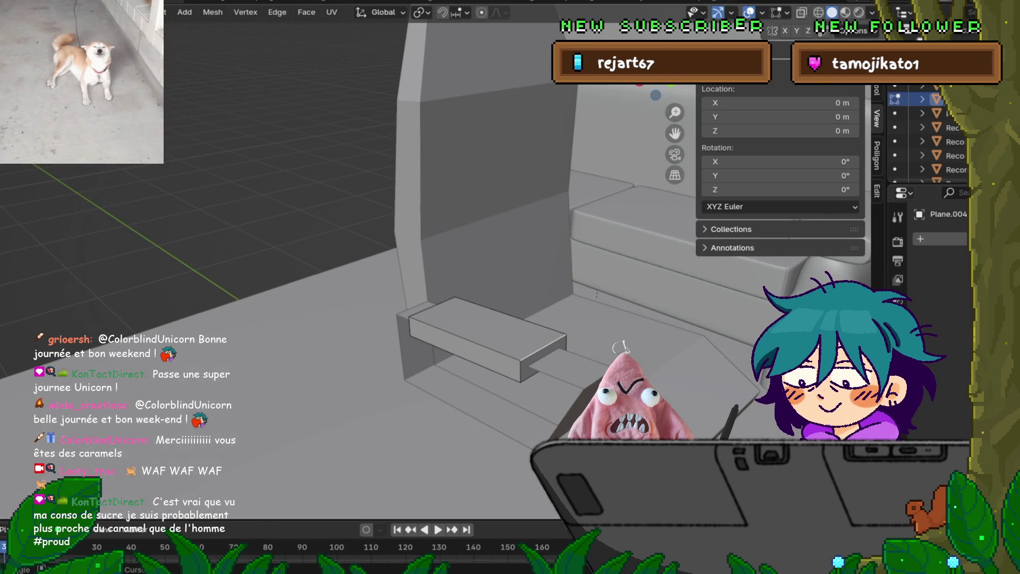
key("g")
key("g")
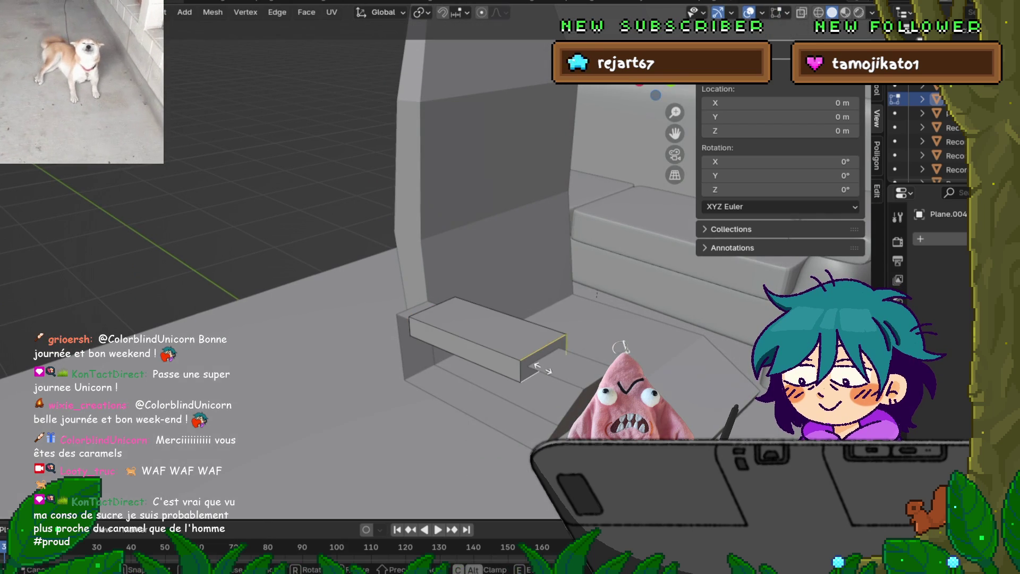
key("Escape")
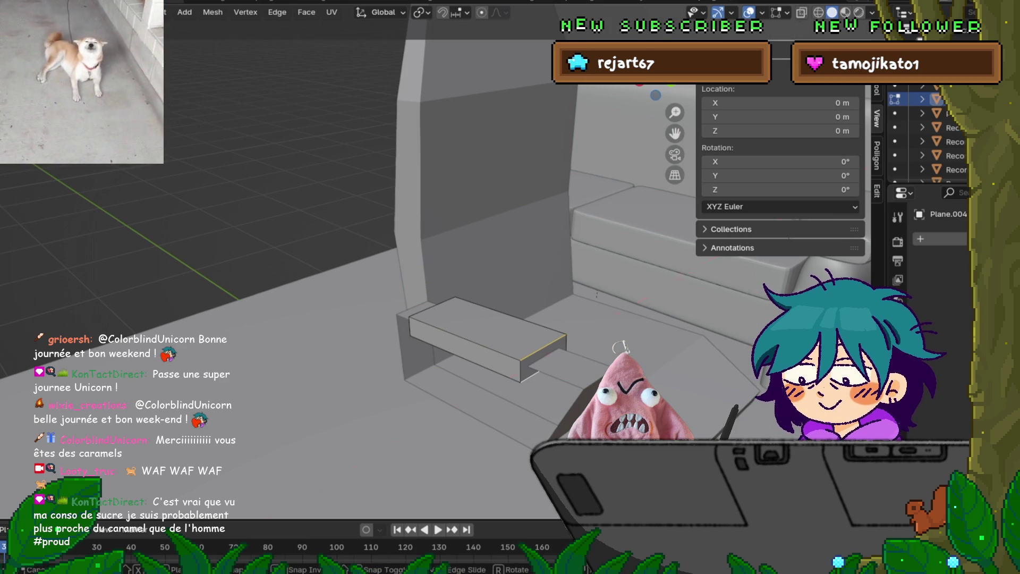
key("g")
key("z")
key("y")
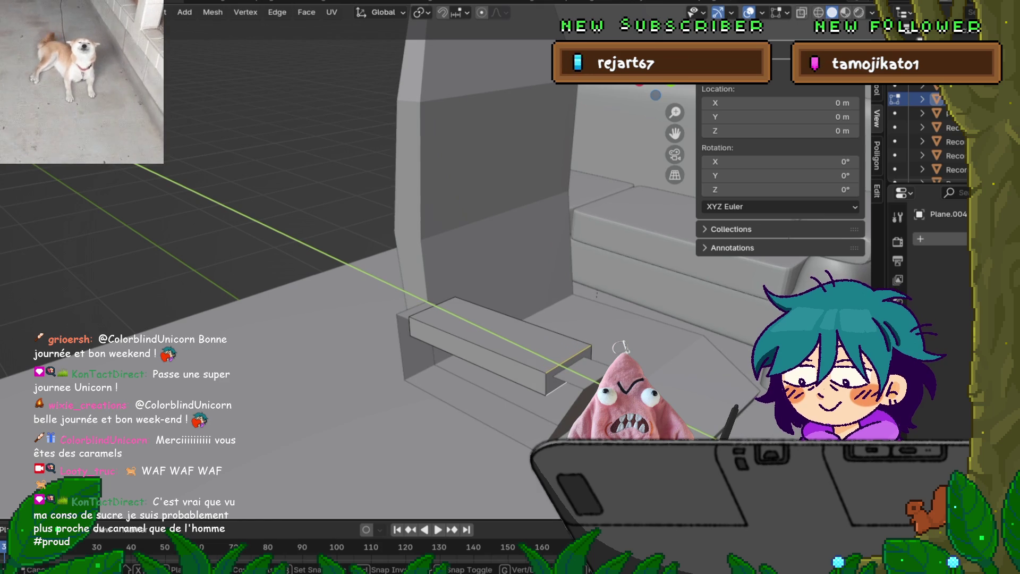
key("x")
key("z")
key("Return")
middle_click_drag(371, 266, 446, 245)
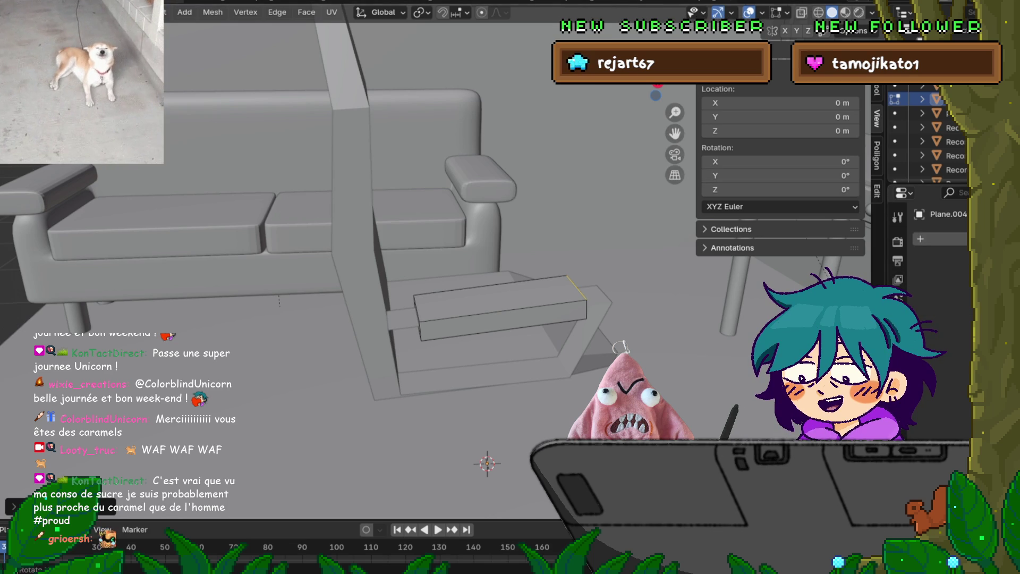
middle_click_drag(371, 266, 324, 263)
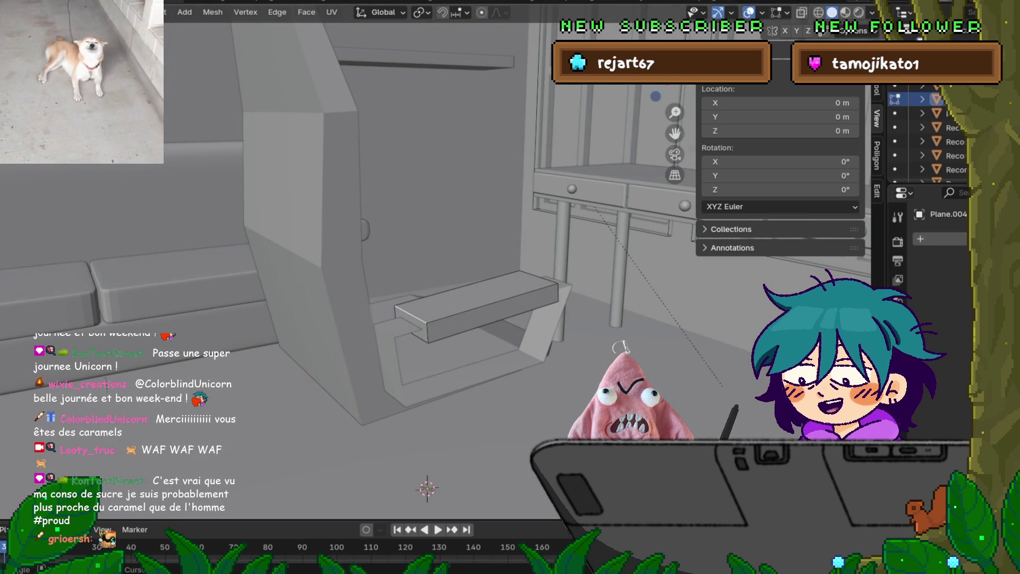
Slide the selected armrest and bench edges along the Y axis.
key("g")
key("z")
key("x")
key("y")
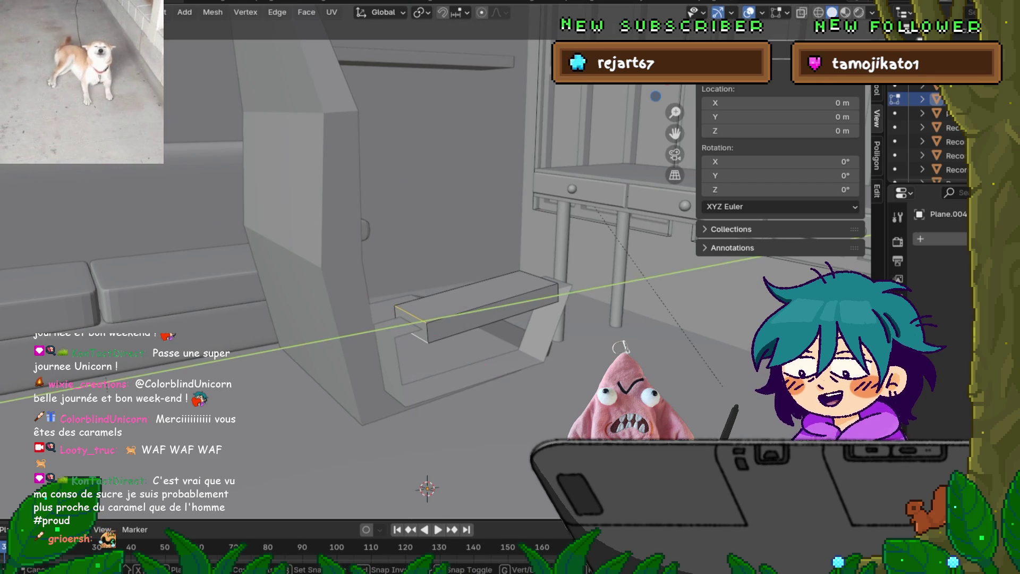
key("Return")
mouse_move(371, 266)
middle_mouse_down()
mouse_move(478, 250)
mouse_move(441, 252)
middle_mouse_up()
key("g")
key("y")
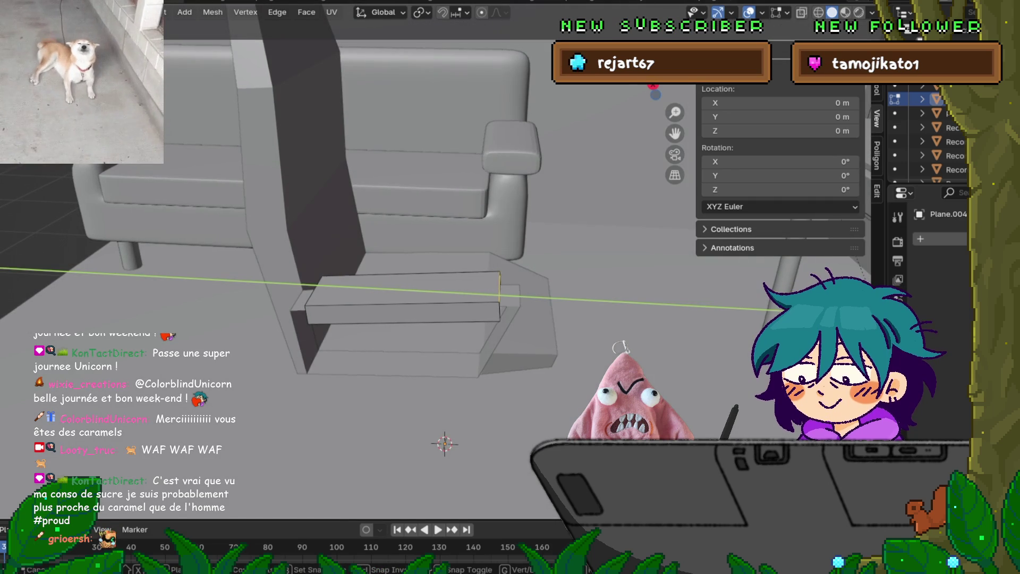
key("Return")
Raise an armrest edge along Z, leaving the bar's front-left edge unchanged.
middle_click_drag(445, 443, 520, 441)
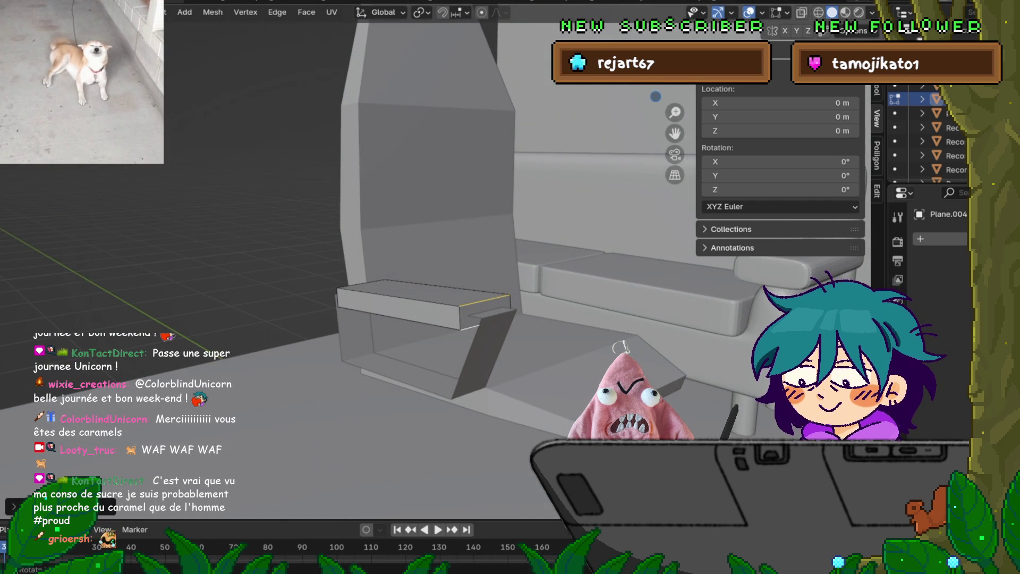
key("g")
key("x")
key("z")
key("Return")
middle_click_drag(478, 425, 537, 428)
left_click(339, 320)
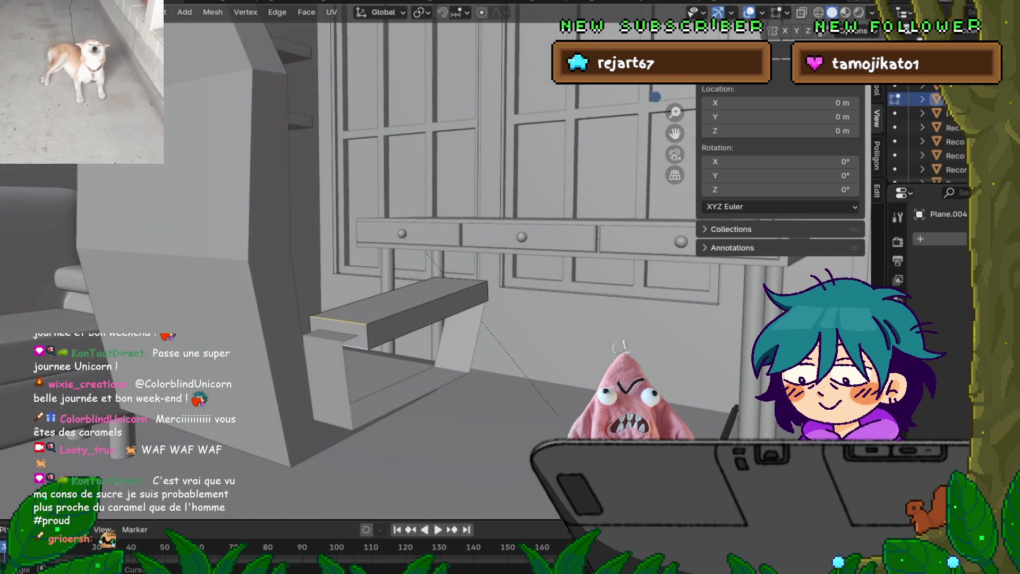
key("g")
key("z")
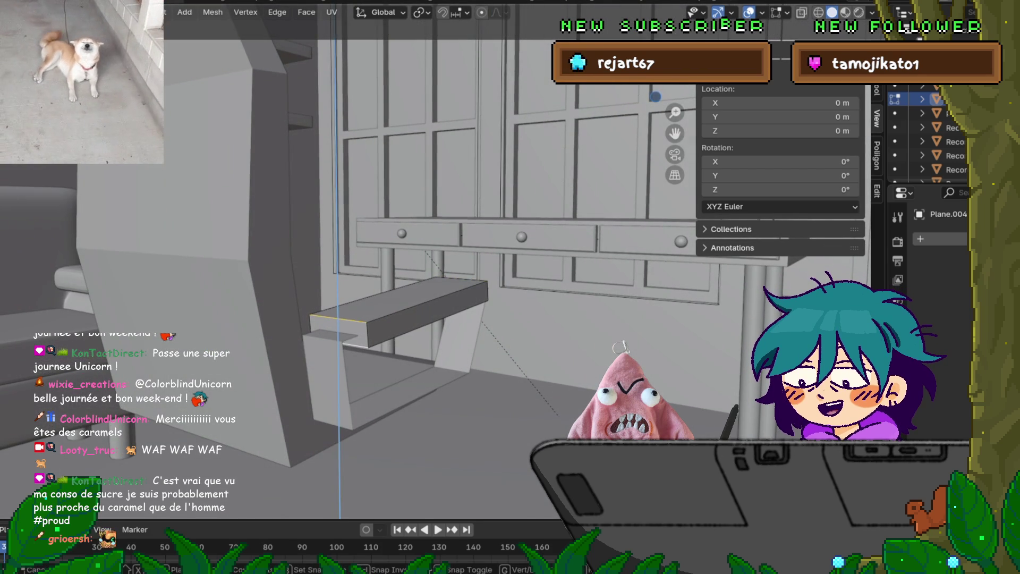
key("Escape")
Move the edge at the armrest bar's right end along the Y axis.
left_click_drag(659, 58, 622, 64)
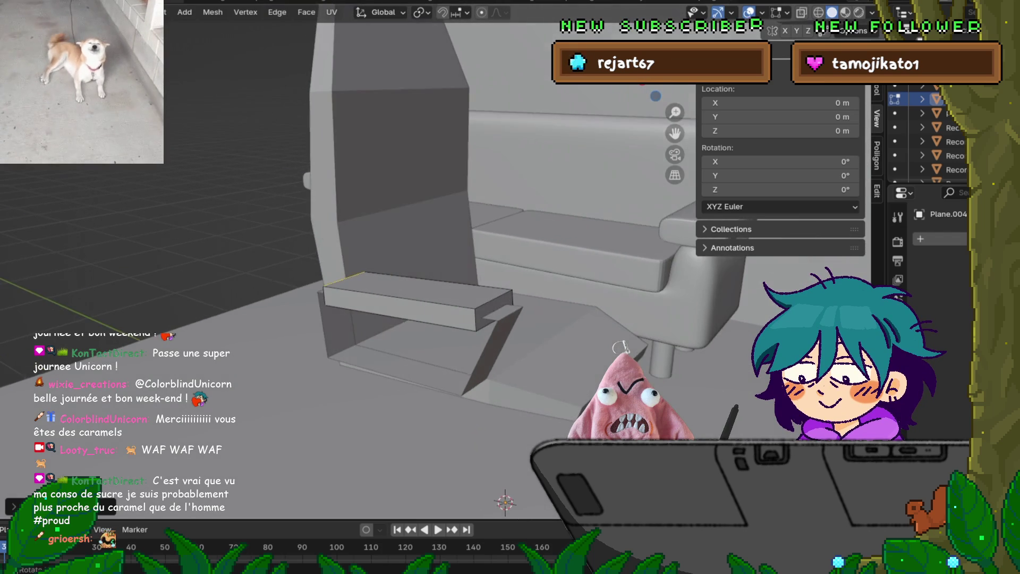
left_click(493, 299)
key("g")
key("z")
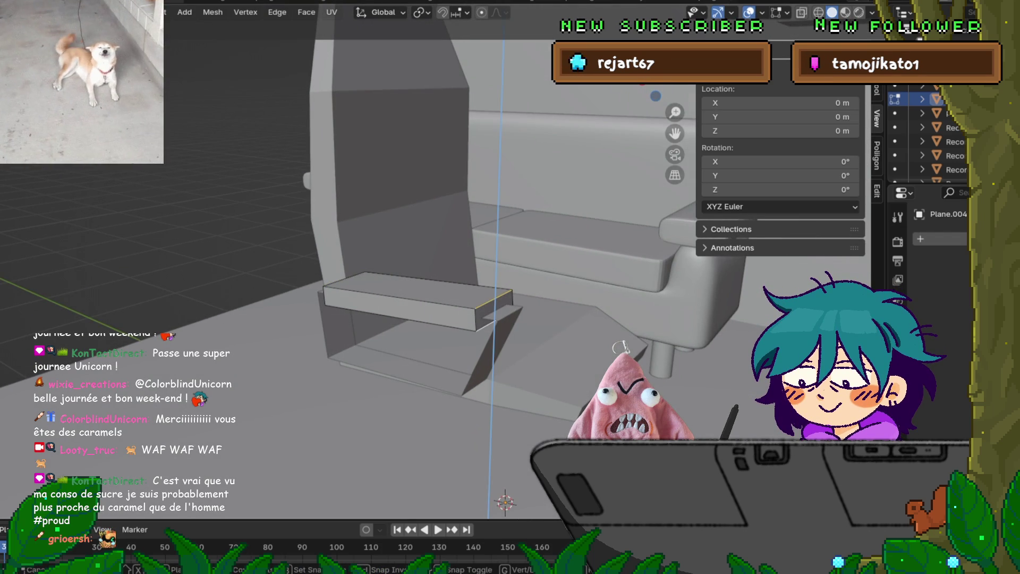
key("y")
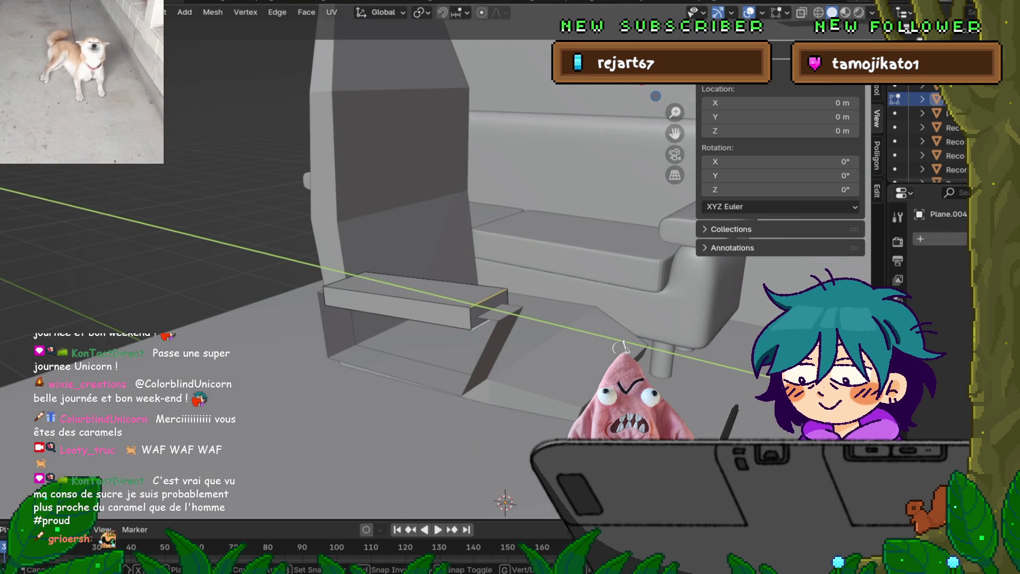
key("Return")
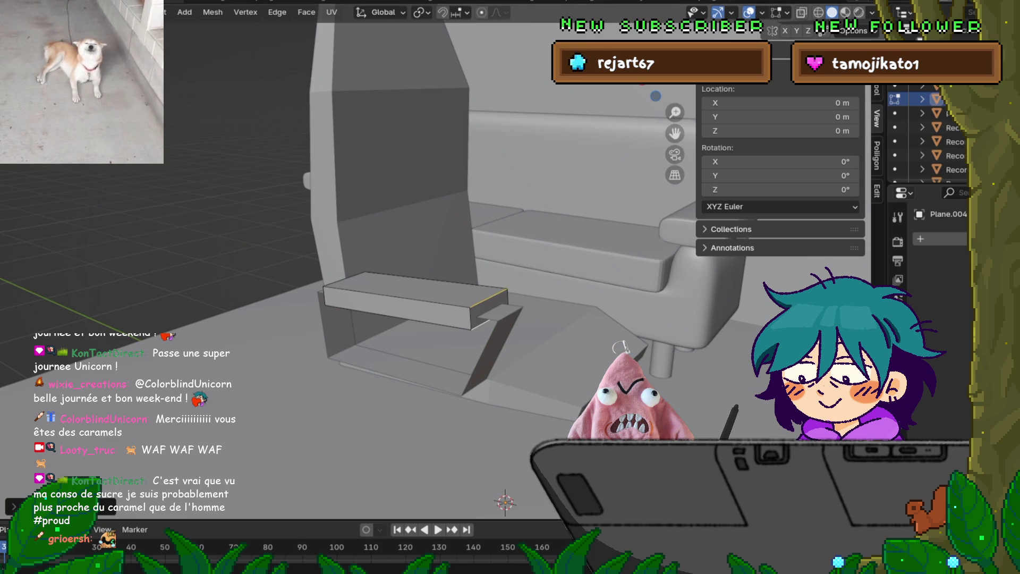
Save the project as polygon_runway_home and return to Object Mode.
key("F4")
key("ctrl+s")
middle_click_drag(372, 319, 451, 266)
key("Tab")
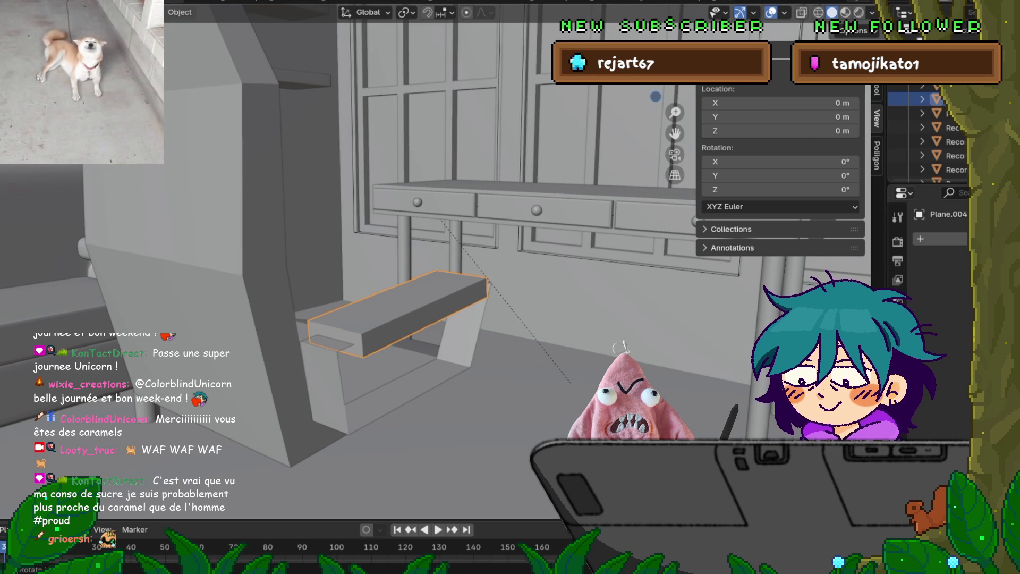
Give the armrest top a Mirror modifier to copy it to the other side.
left_click(457, 340)
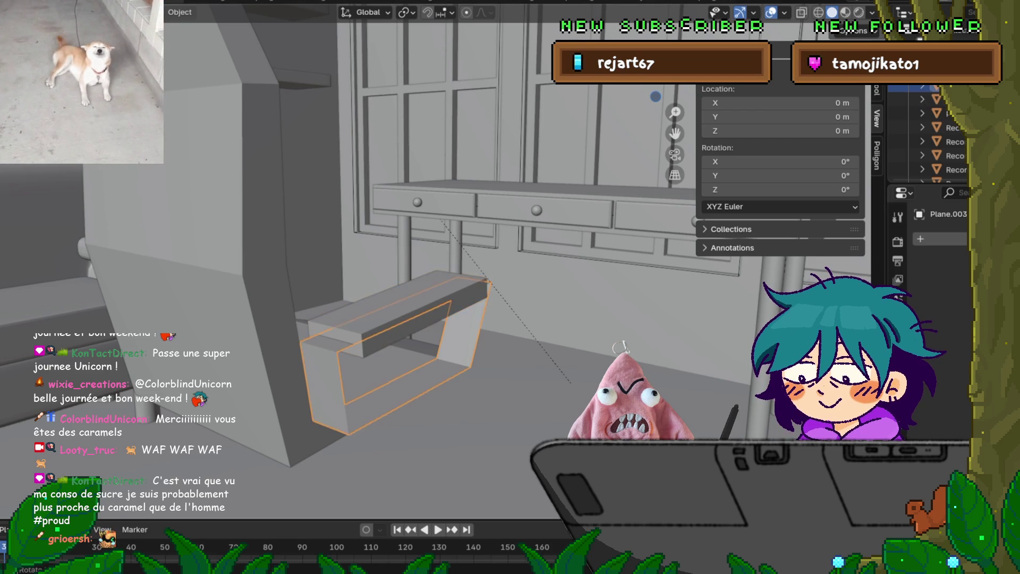
mouse_move(510, 287)
middle_mouse_down()
mouse_move(478, 318)
mouse_move(505, 292)
middle_mouse_up()
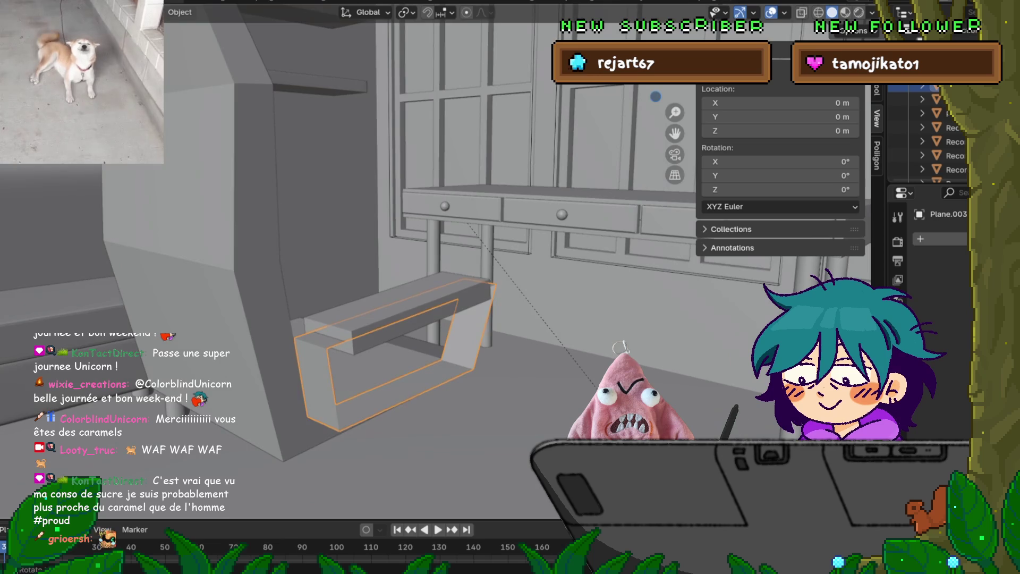
left_click(403, 305, "shift")
mouse_move(404, 305)
middle_mouse_down()
mouse_move(367, 330)
mouse_move(391, 340)
middle_mouse_up()
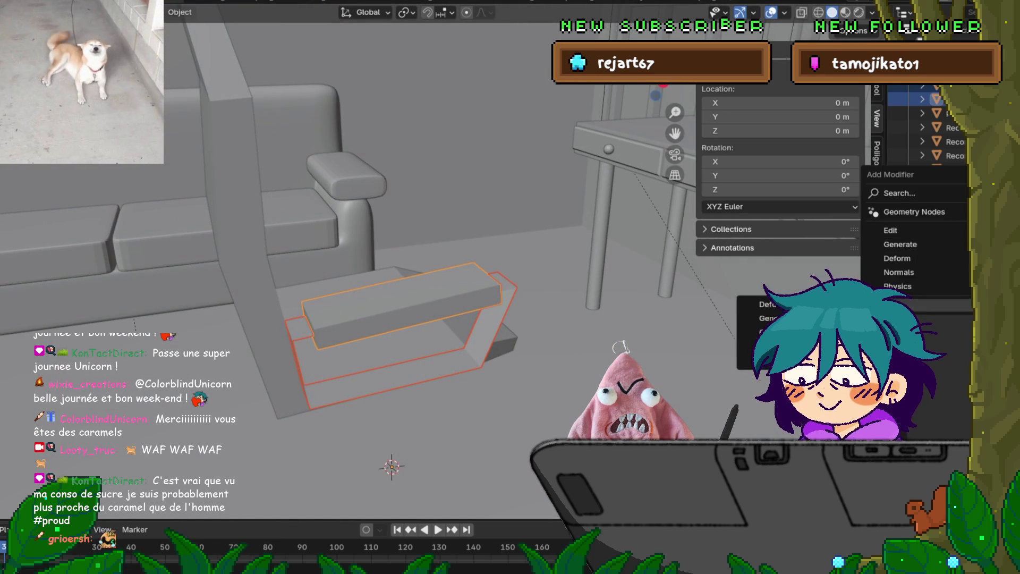
mouse_move(899, 244)
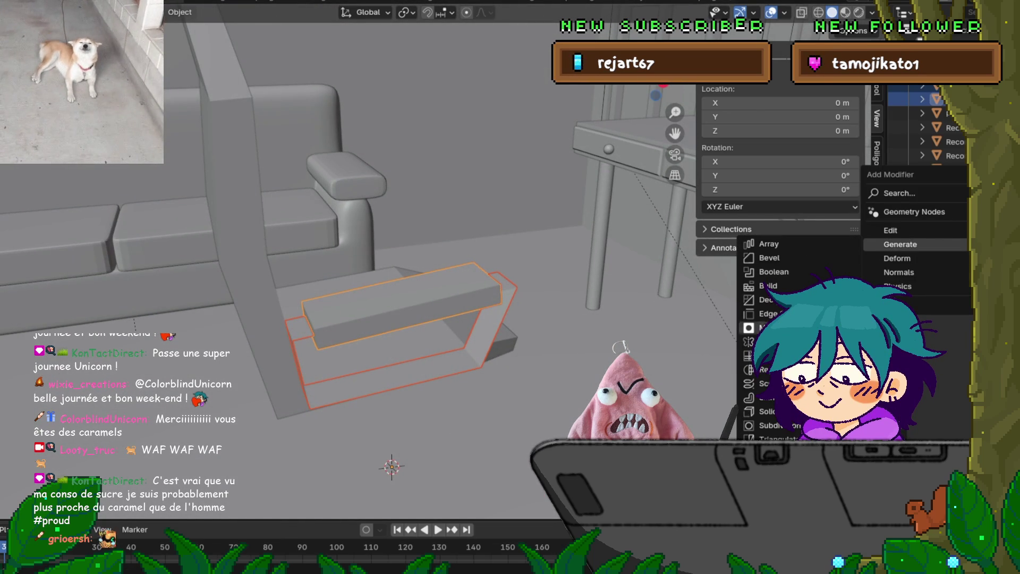
left_click(767, 341)
middle_click_drag(531, 372, 637, 361)
Add a Mirror modifier to the armrest's leg frame box.
left_click(420, 289)
left_click(940, 239)
mouse_move(934, 239)
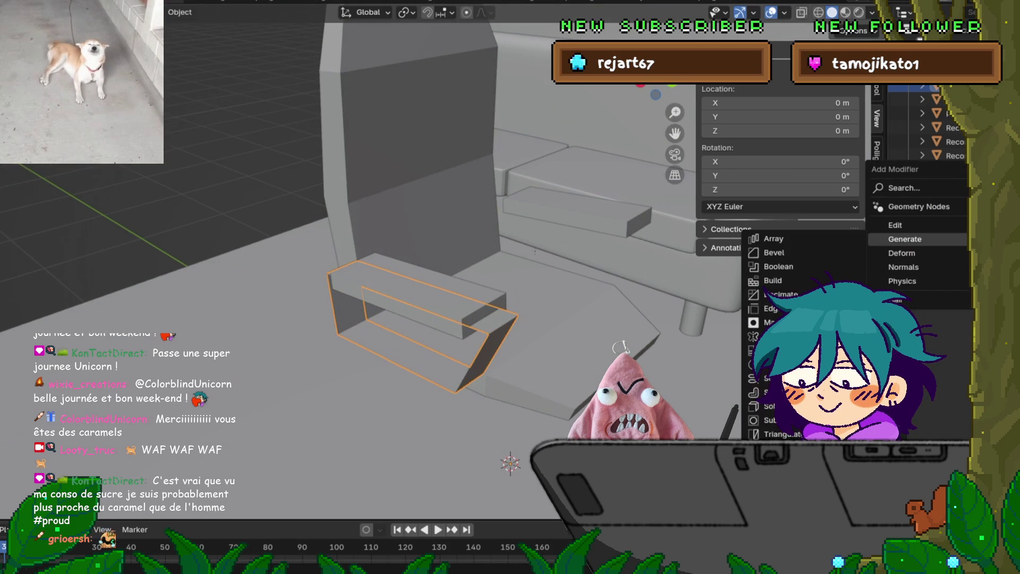
left_click(770, 336)
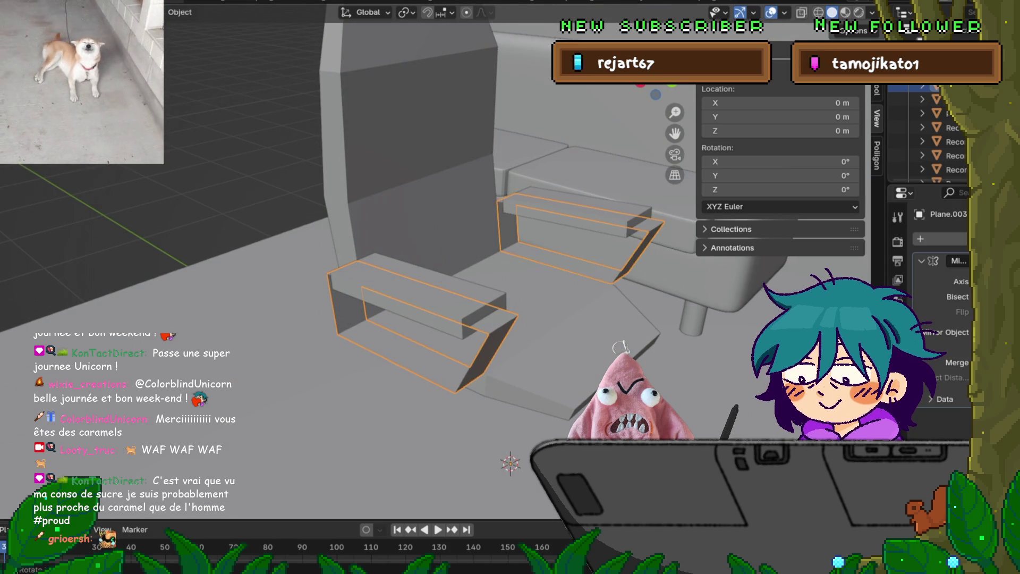
middle_click_drag(478, 345, 531, 340)
mouse_move(478, 318)
middle_mouse_down()
mouse_move(531, 298)
mouse_move(456, 327)
middle_mouse_up()
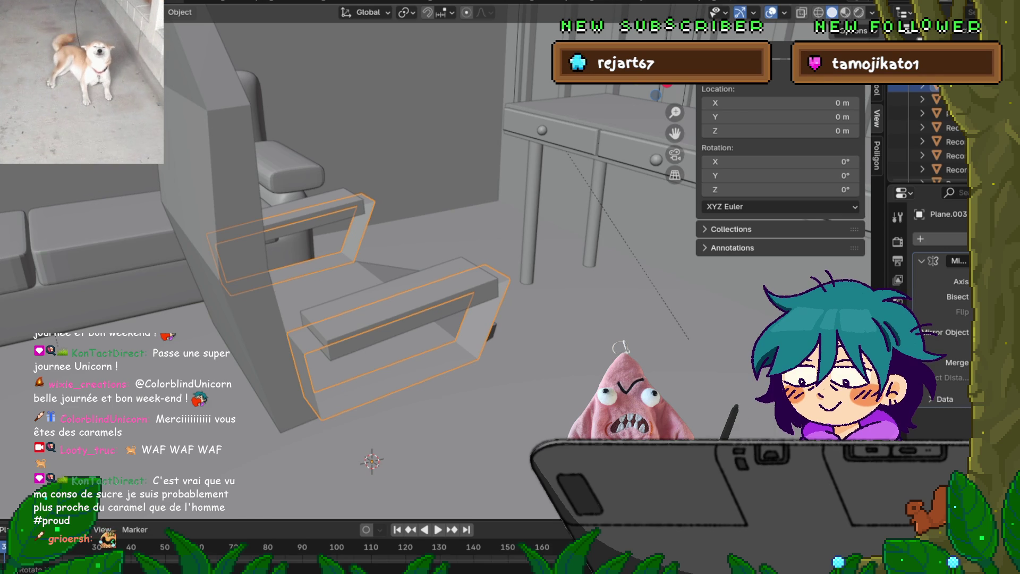
scroll(348, 229, "down", 5)
mouse_move(372, 266)
middle_mouse_down()
mouse_move(393, 255)
mouse_move(383, 270)
mouse_move(404, 277)
mouse_move(396, 295)
middle_mouse_up()
Add a circle mesh with 8 vertices at the 3D cursor.
key("shift+a")
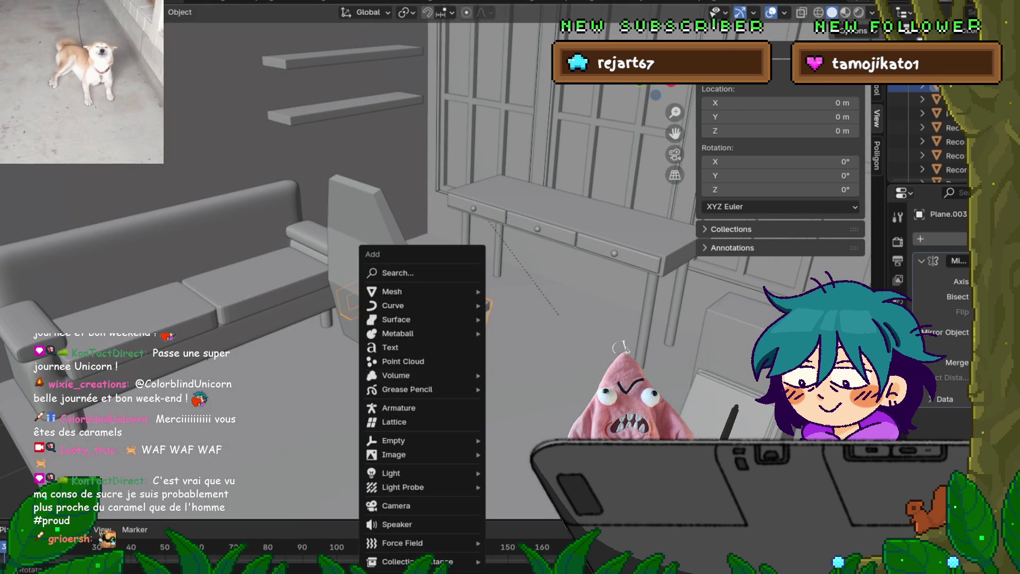
mouse_move(414, 291)
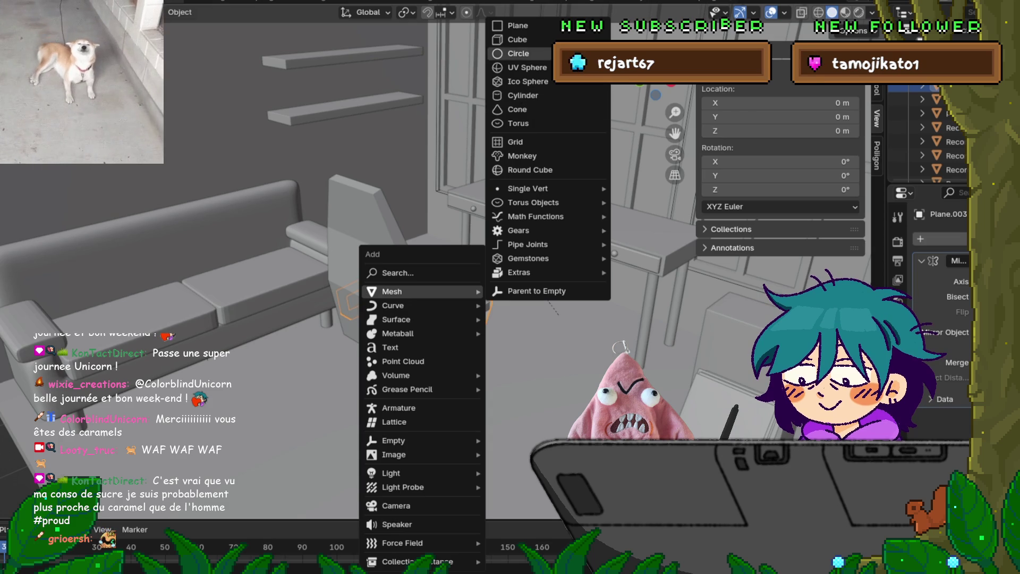
left_click(518, 53)
left_click(13, 506)
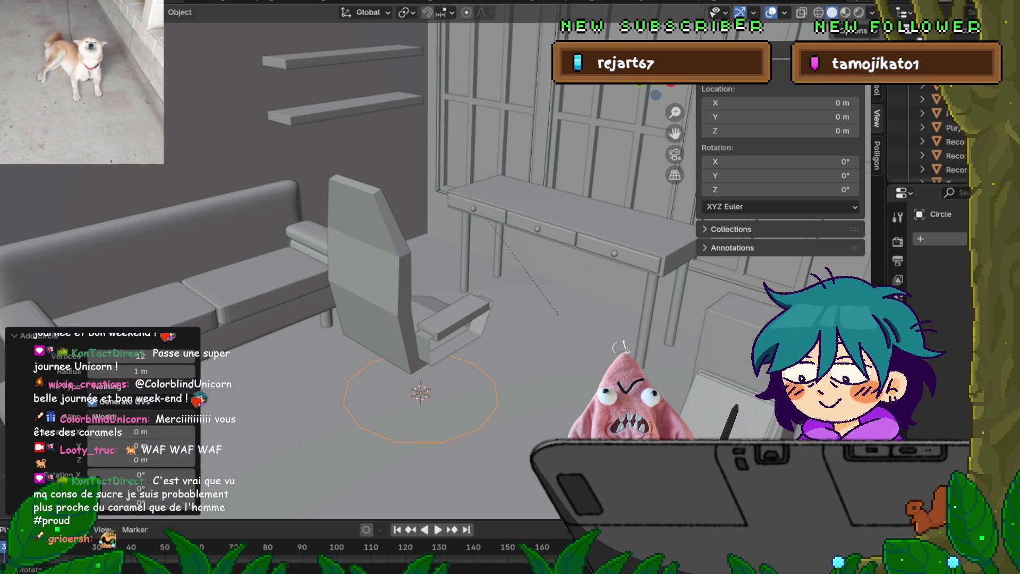
left_click(141, 355)
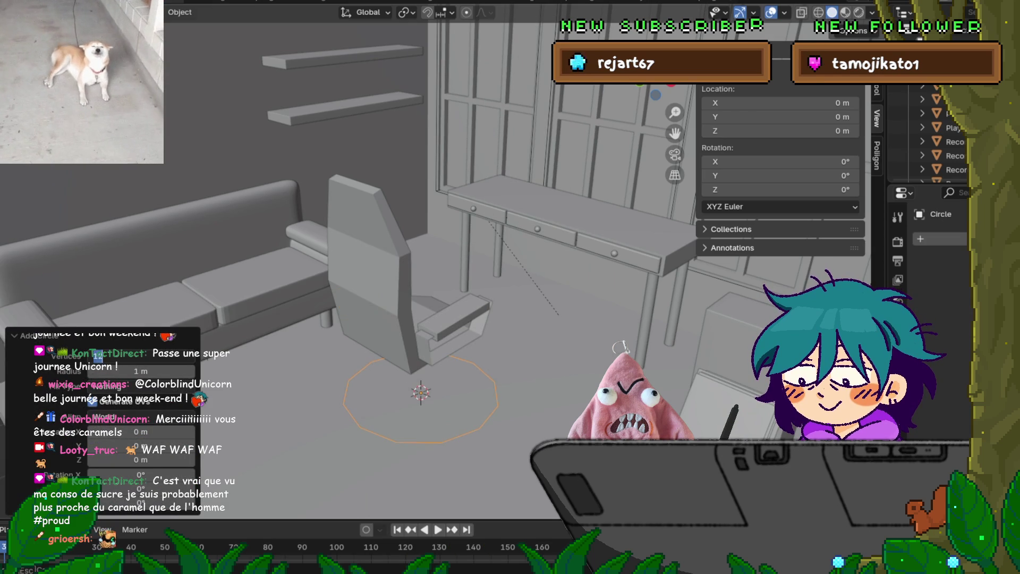
key("Return")
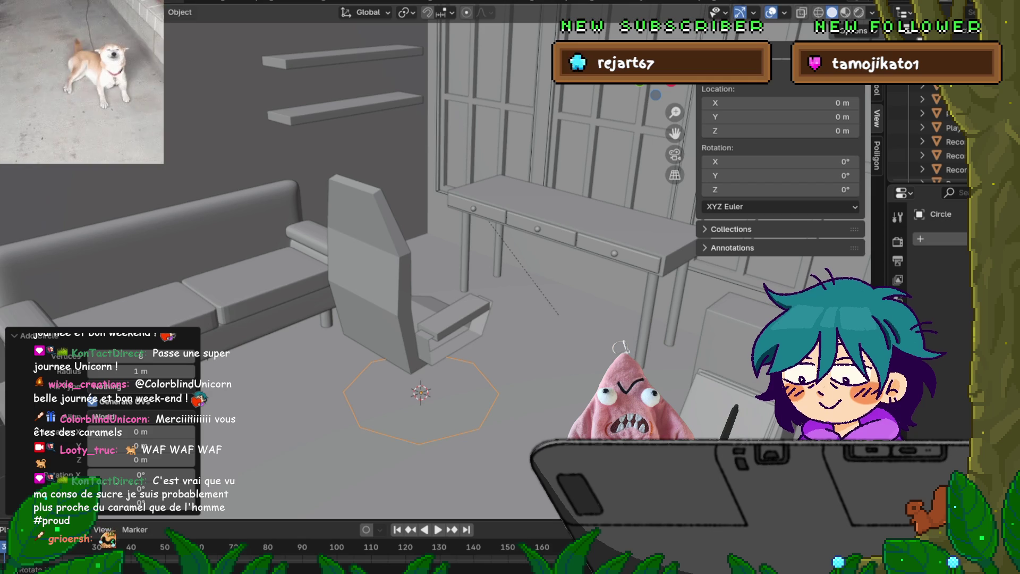
left_click(13, 336)
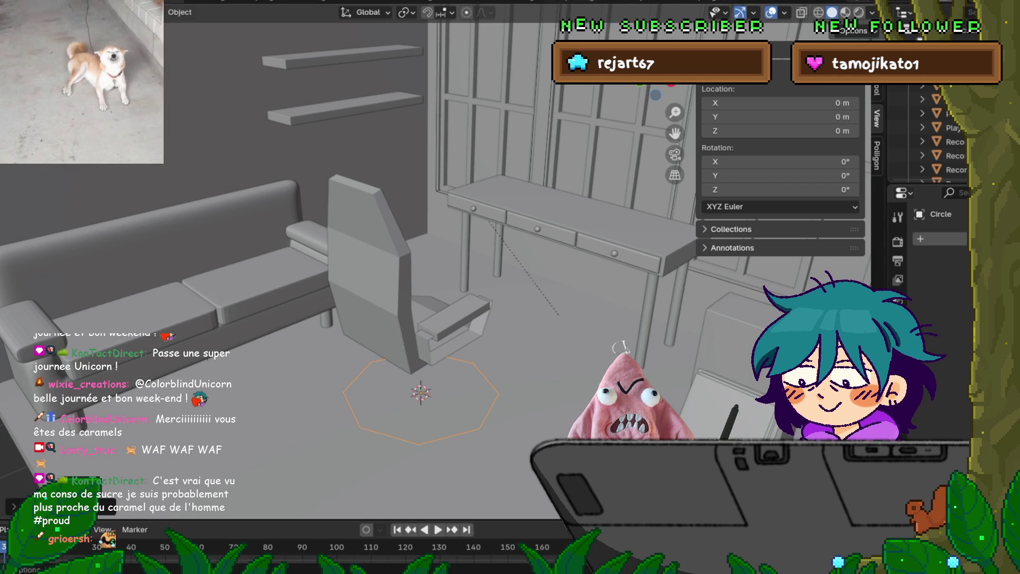
Scale the circle to about half size in Edit Mode and switch to front wireframe view.
key("Tab")
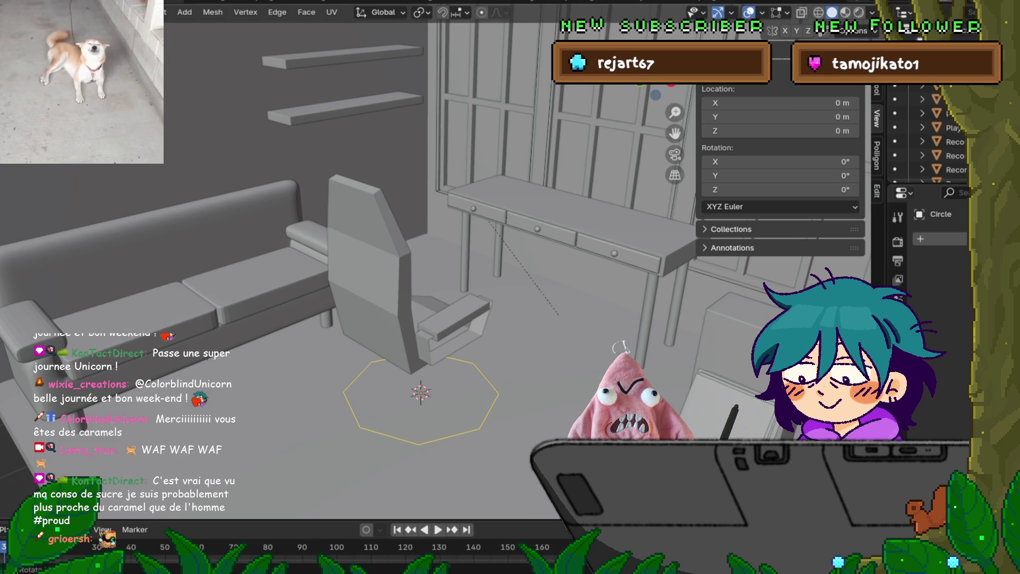
key("KP_7")
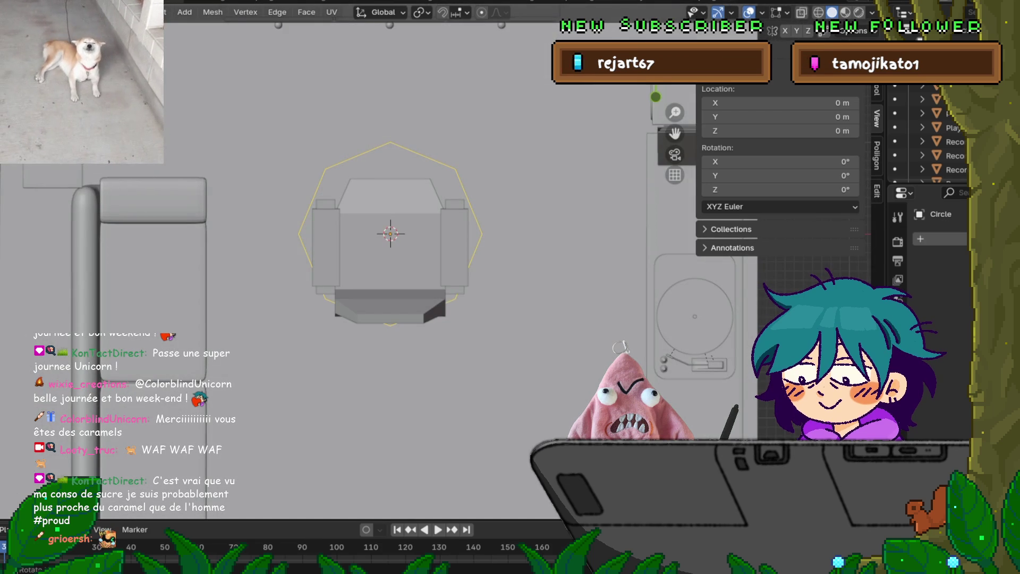
key("h")
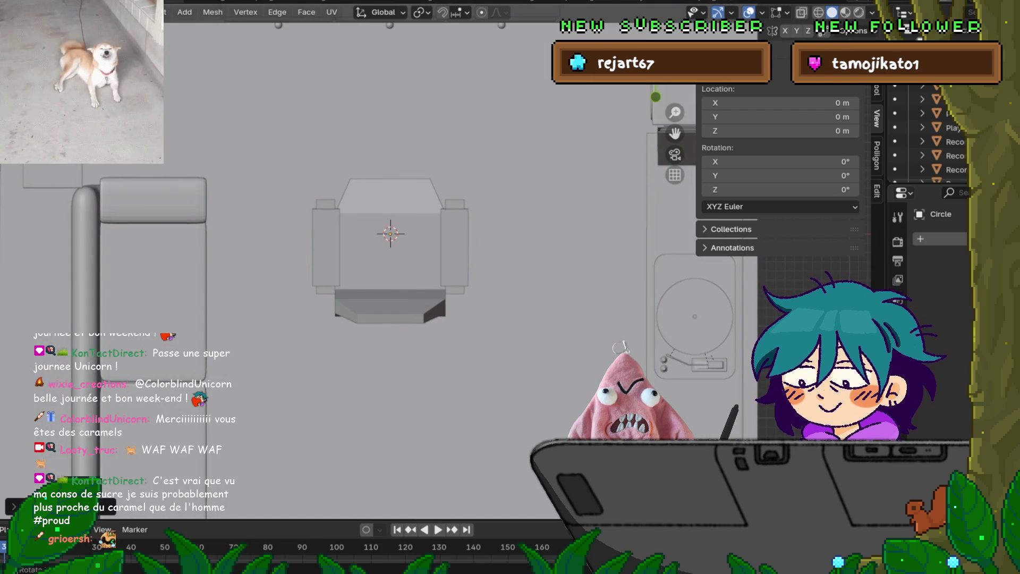
middle_click_drag(425, 265, 390, 215)
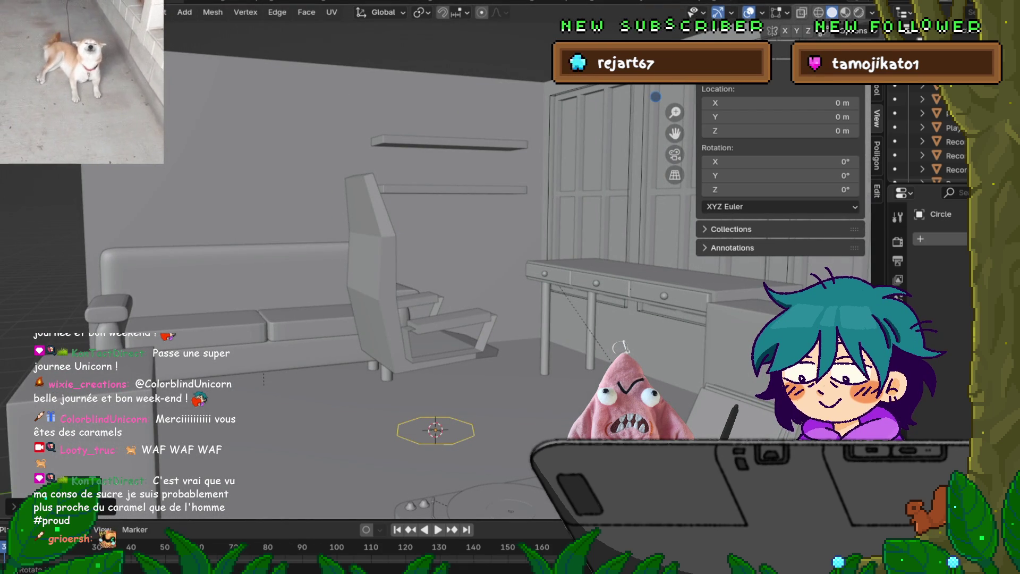
key("s")
left_click(453, 378)
key("KP_1")
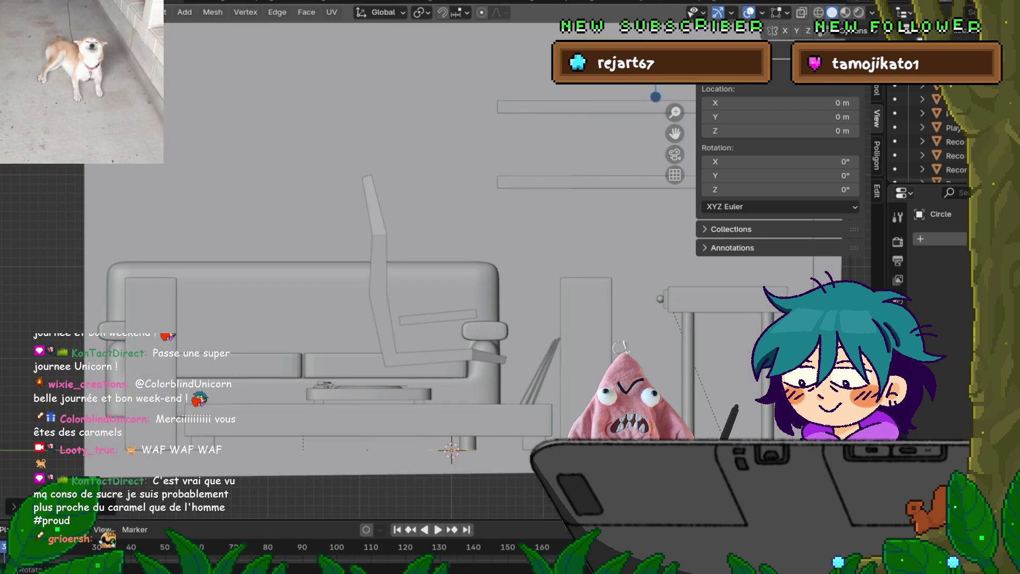
key("shift+z")
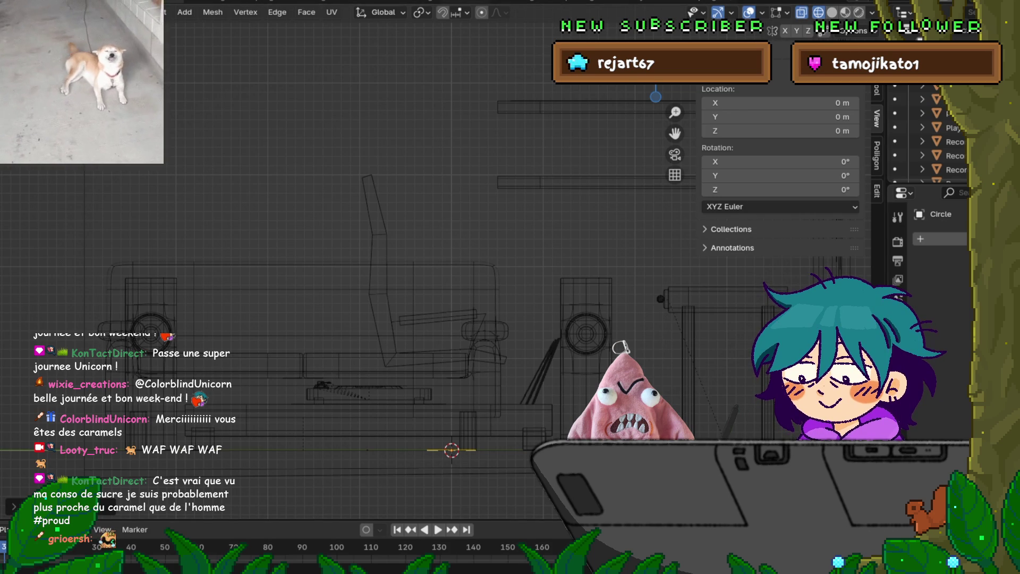
Rotate the ring around Z and move it straight down beneath the seat.
key("s")
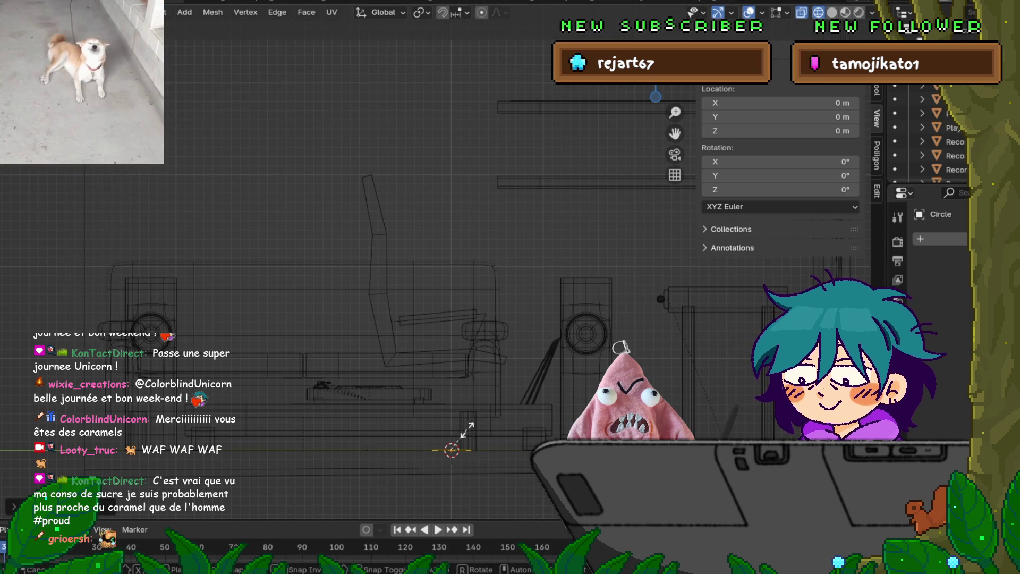
key("r")
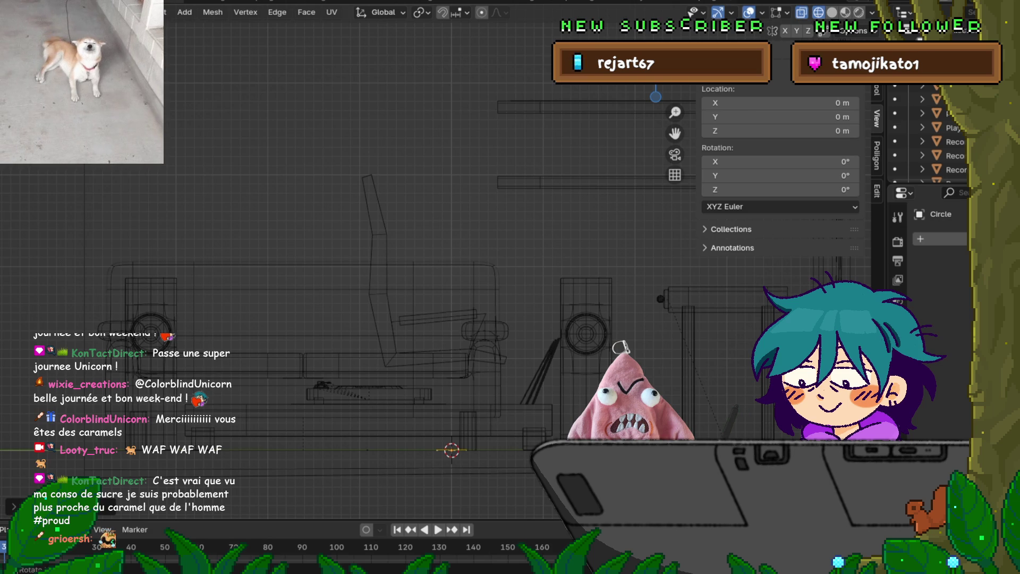
key("r")
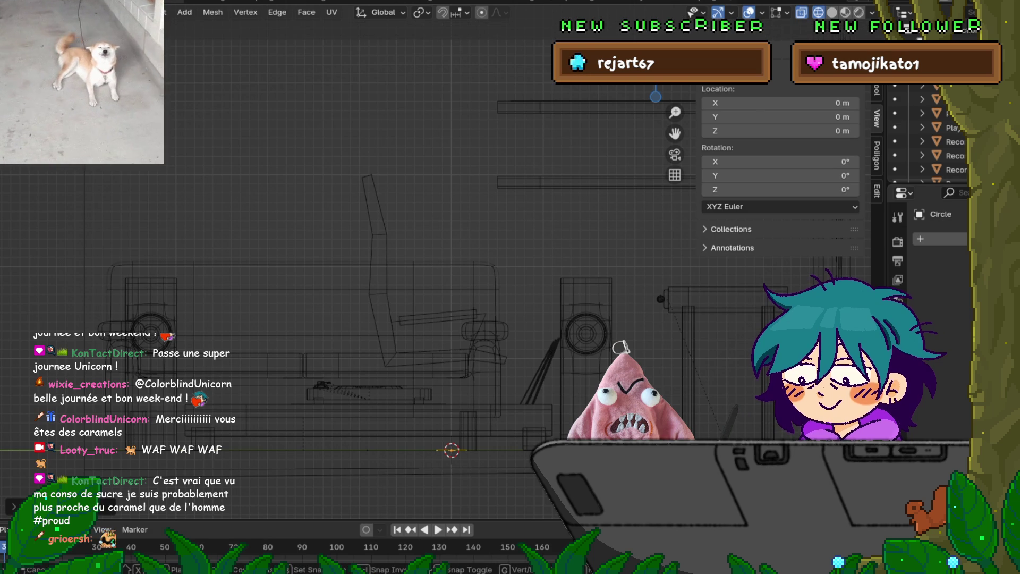
key("y")
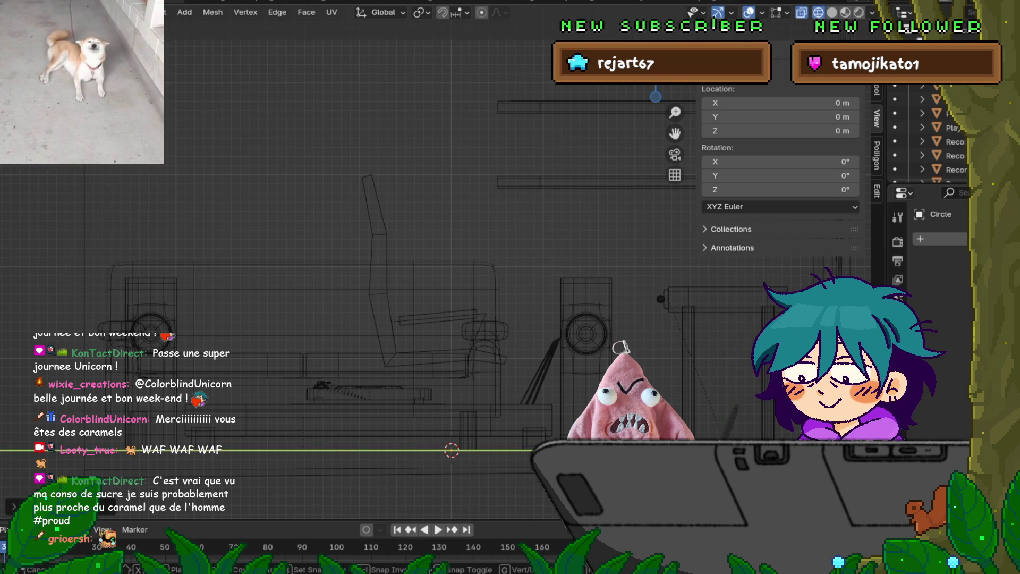
key("z")
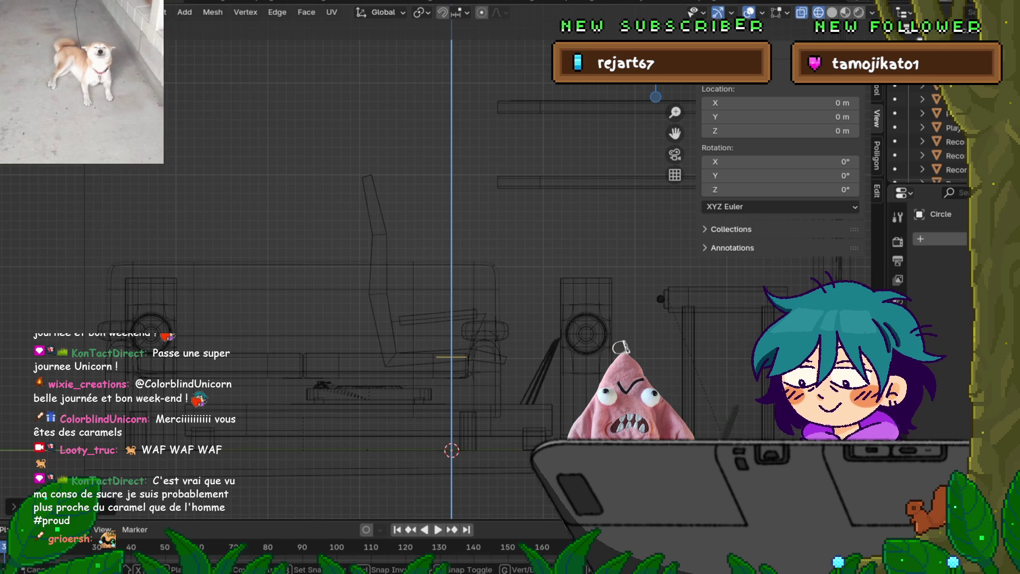
key("Return")
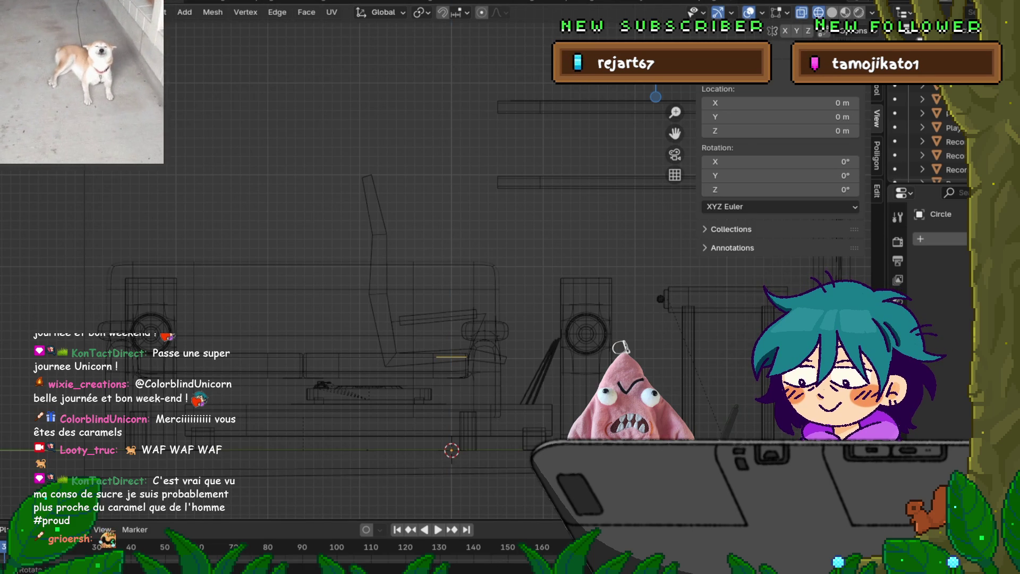
key("g")
key("z")
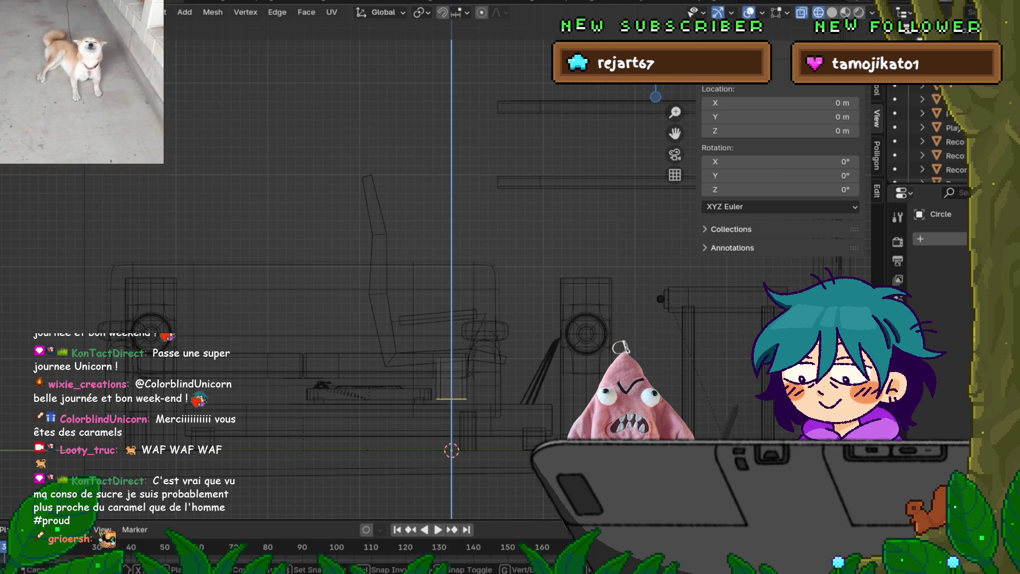
key("Return")
Scale the whole linked piece, then narrow it along Y into a column.
key("ctrl+l")
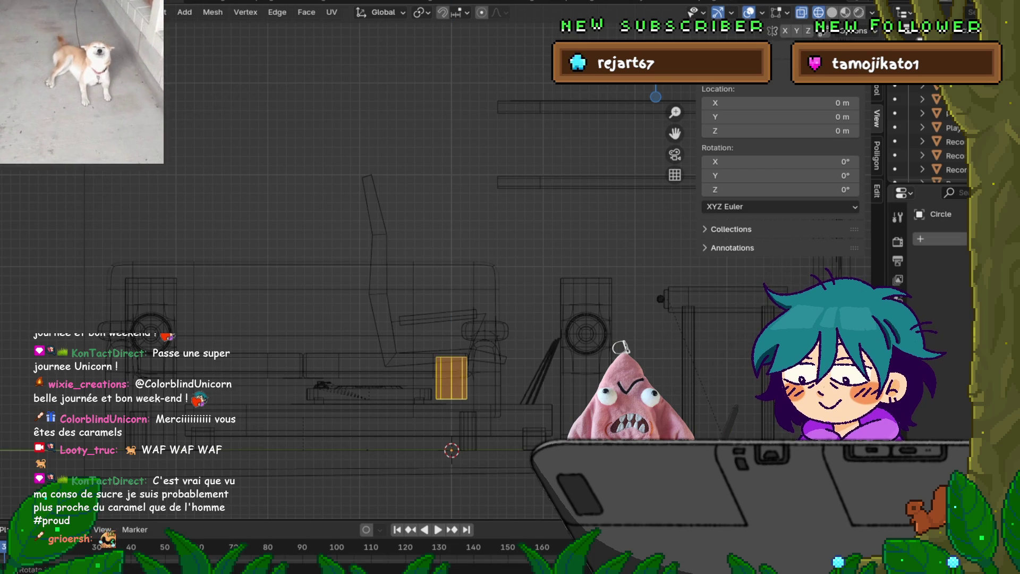
key("s")
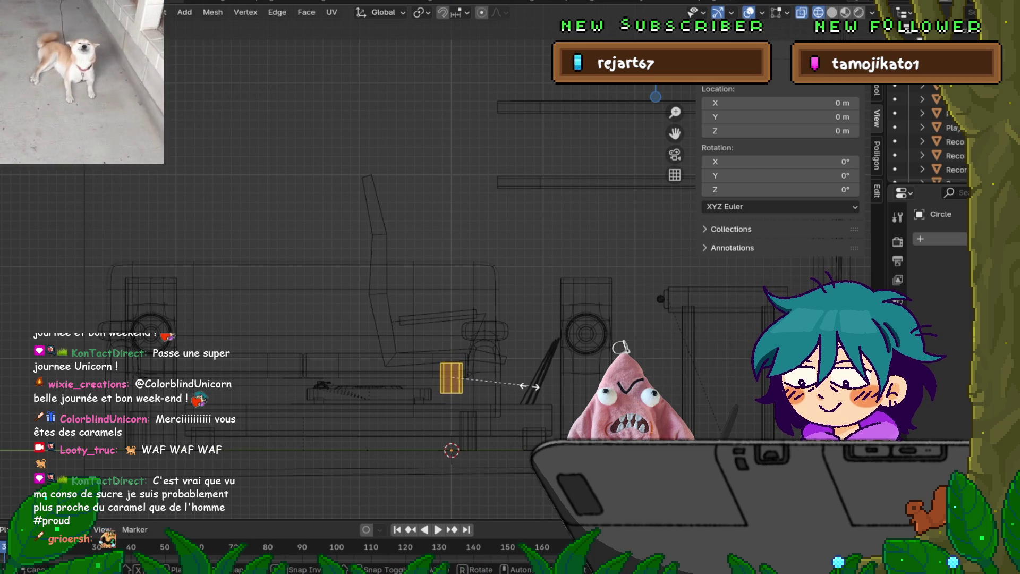
key("Return")
key("s")
key("y")
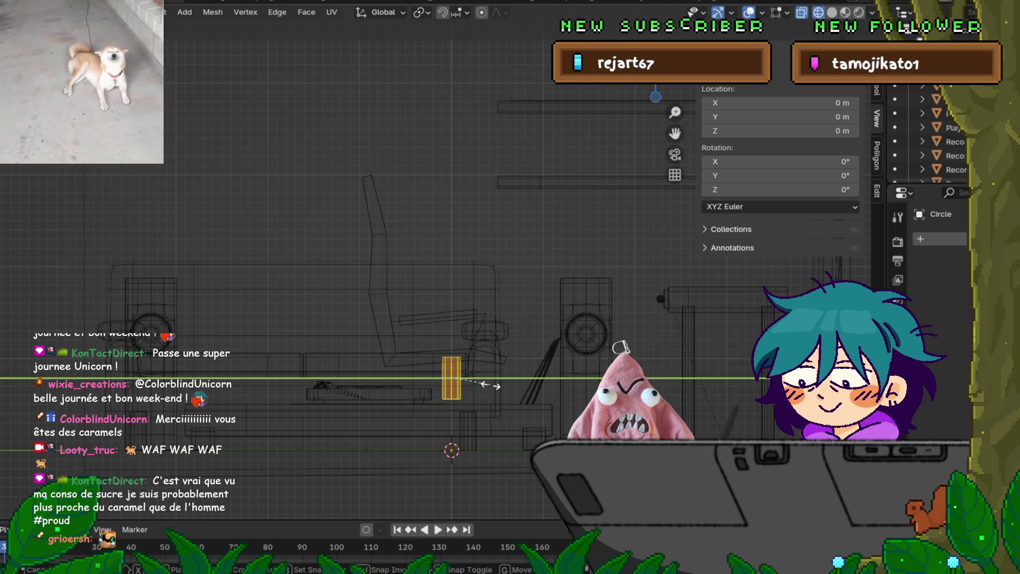
left_click(490, 385)
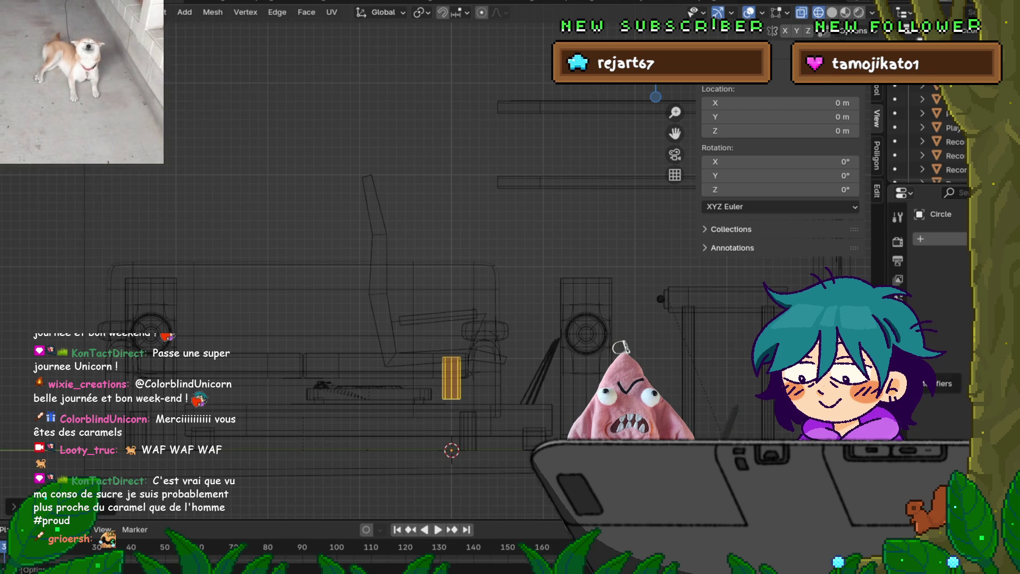
Select the column's bottom face and snap back to the front orthographic view.
middle_click_drag(372, 266, 457, 350)
scroll(393, 382, "up", 5)
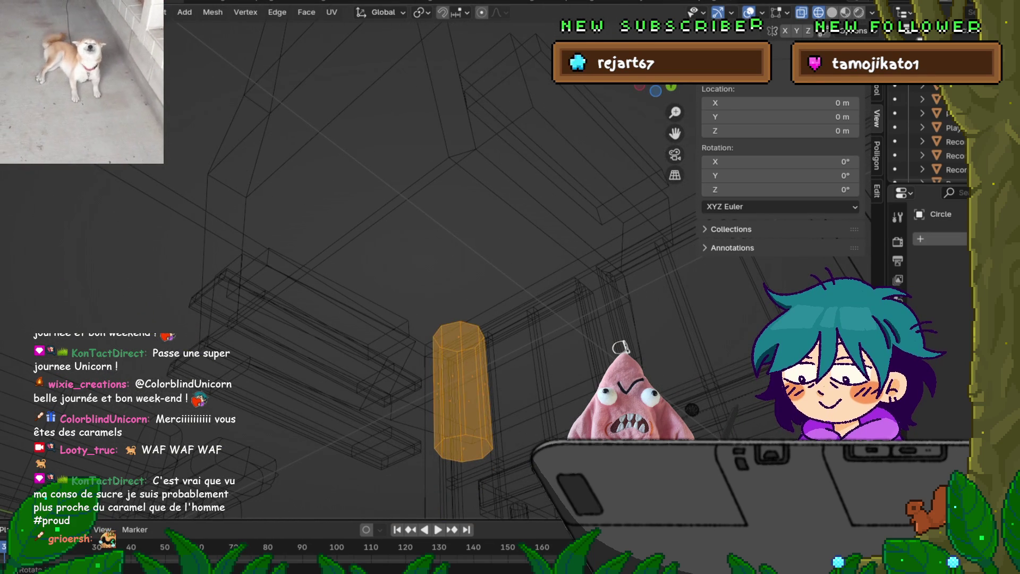
left_click(461, 449)
middle_click_drag(461, 449, 478, 441)
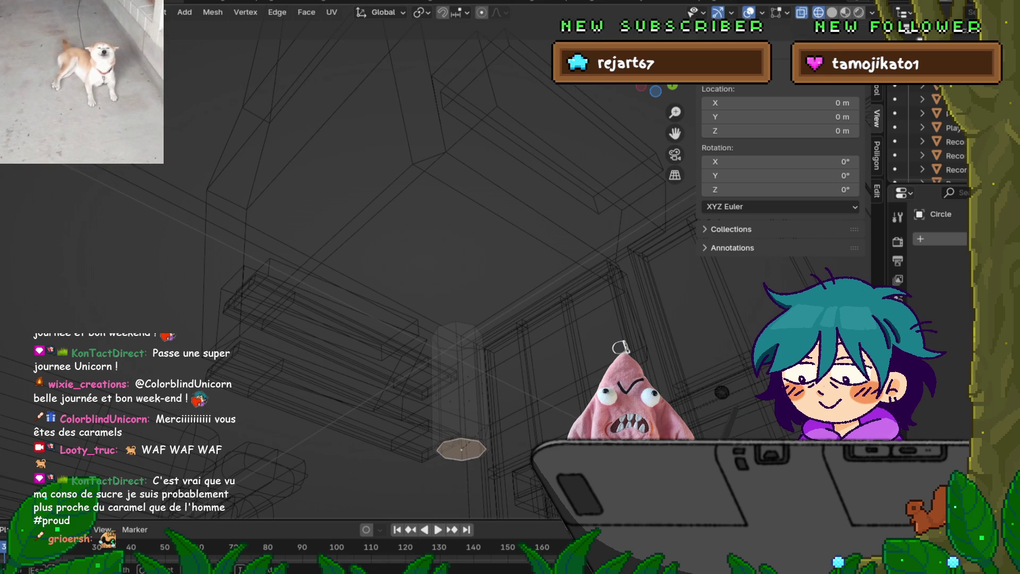
key("Return")
key("KP_1")
Lower the column's bottom face along Z and undo the linked selection.
scroll(340, 266, "down", 3)
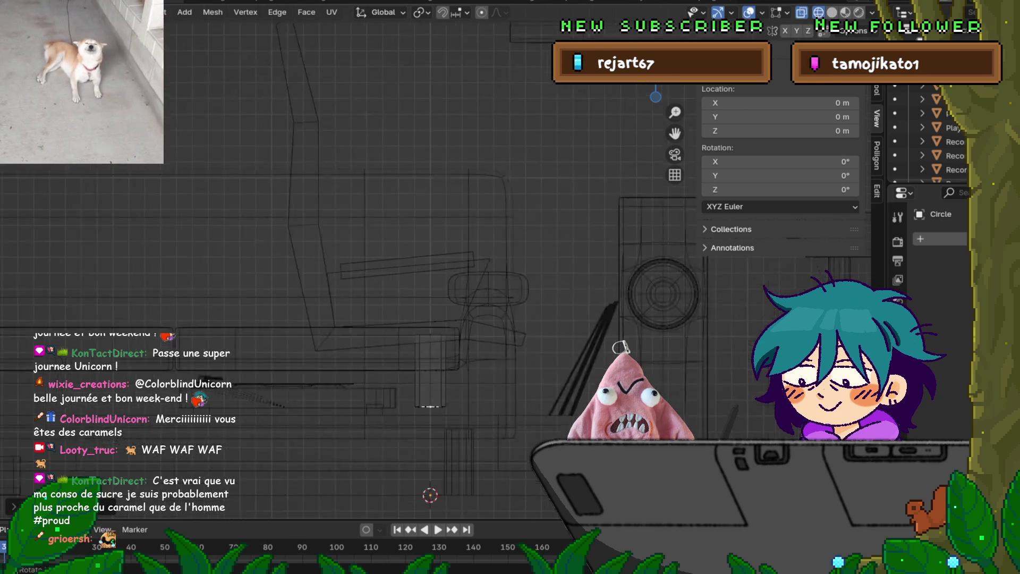
key("g")
key("z")
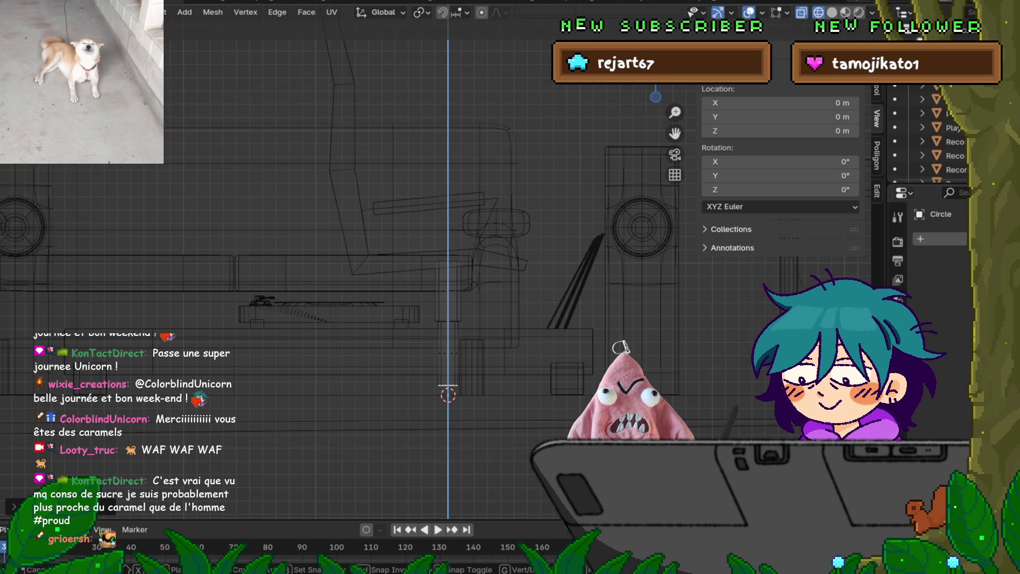
key("Return")
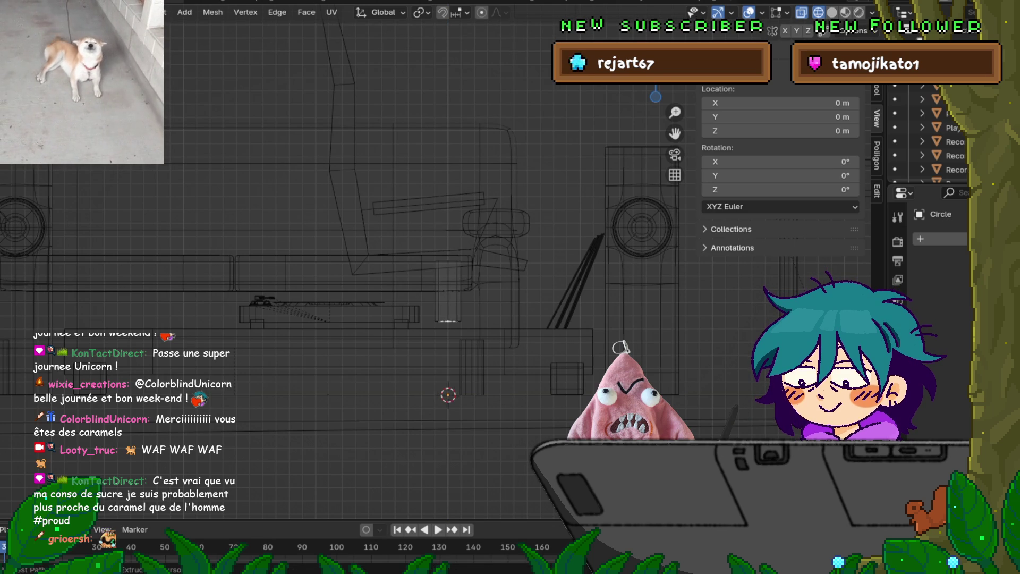
key("ctrl+l")
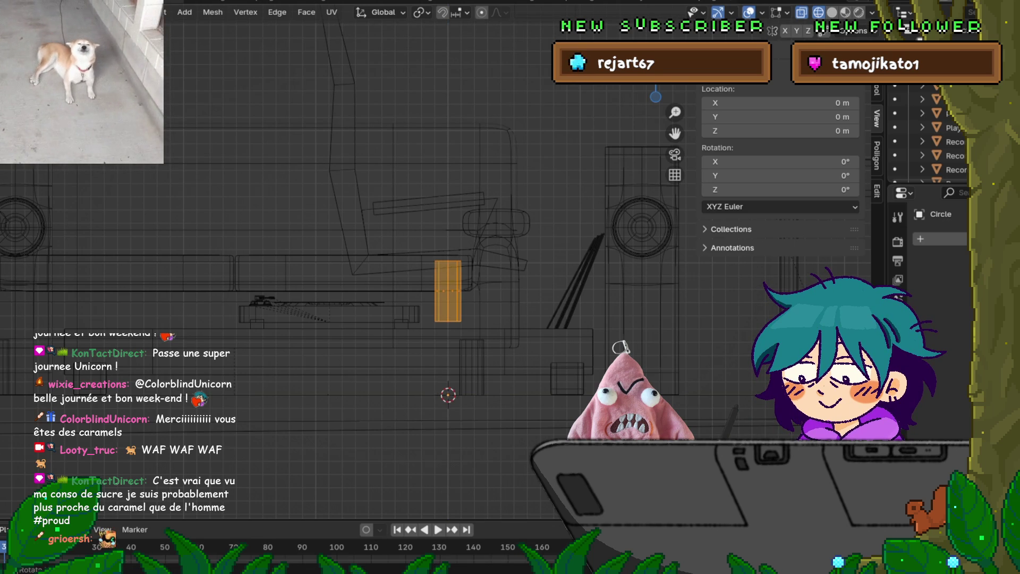
left_click(29, 3)
key("ctrl+z")
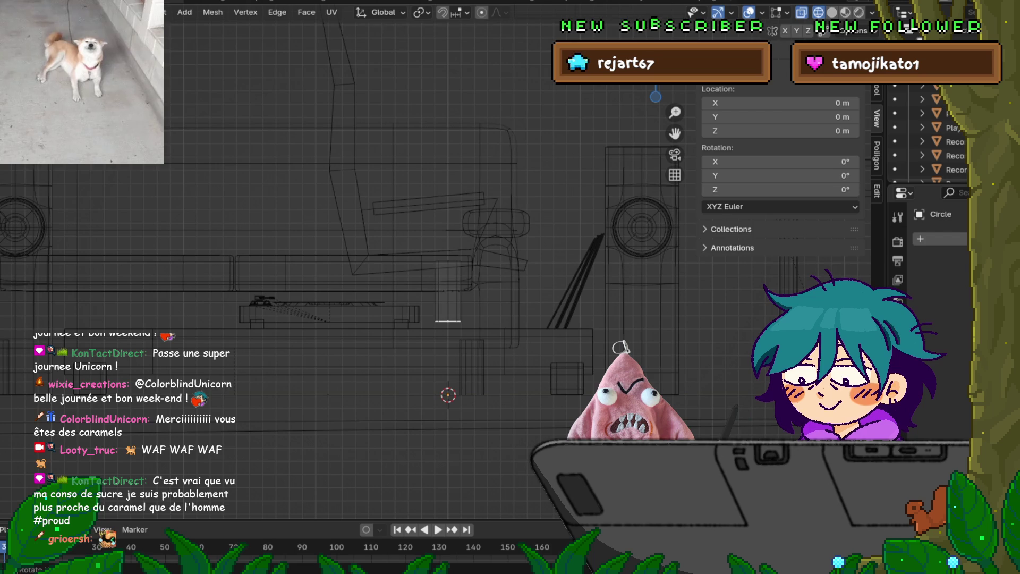
key("Return")
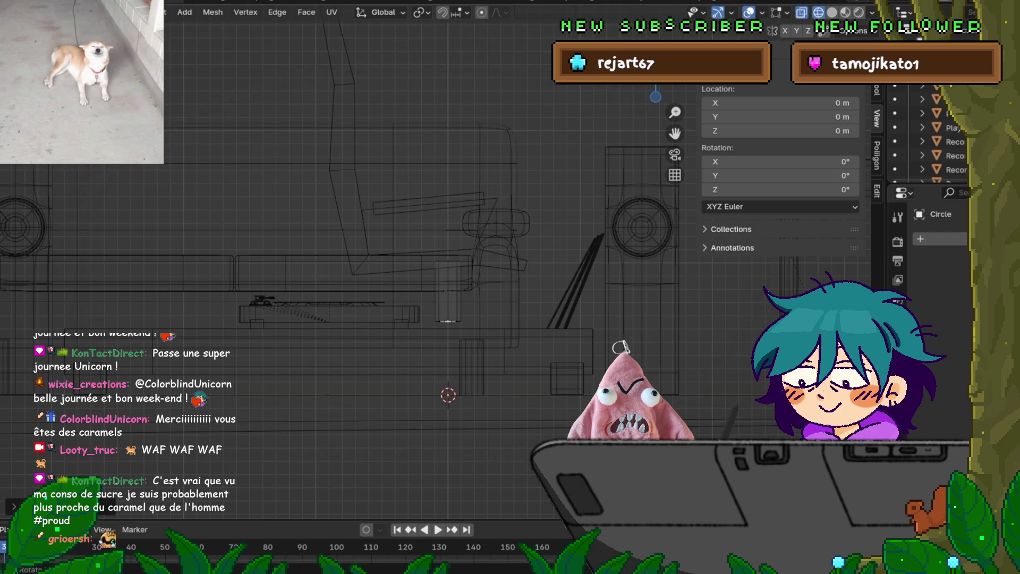
key("g")
key("z")
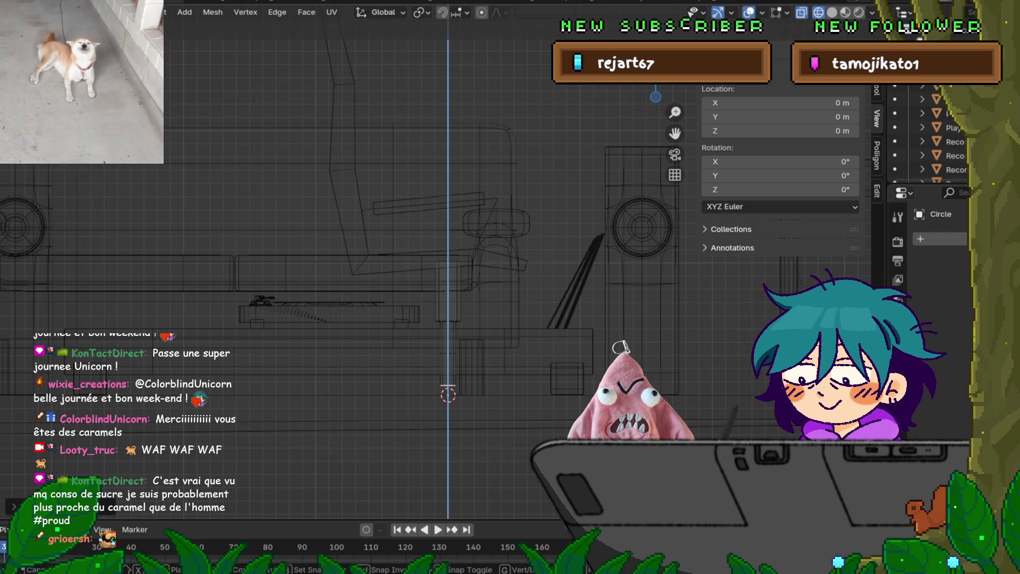
key("Escape")
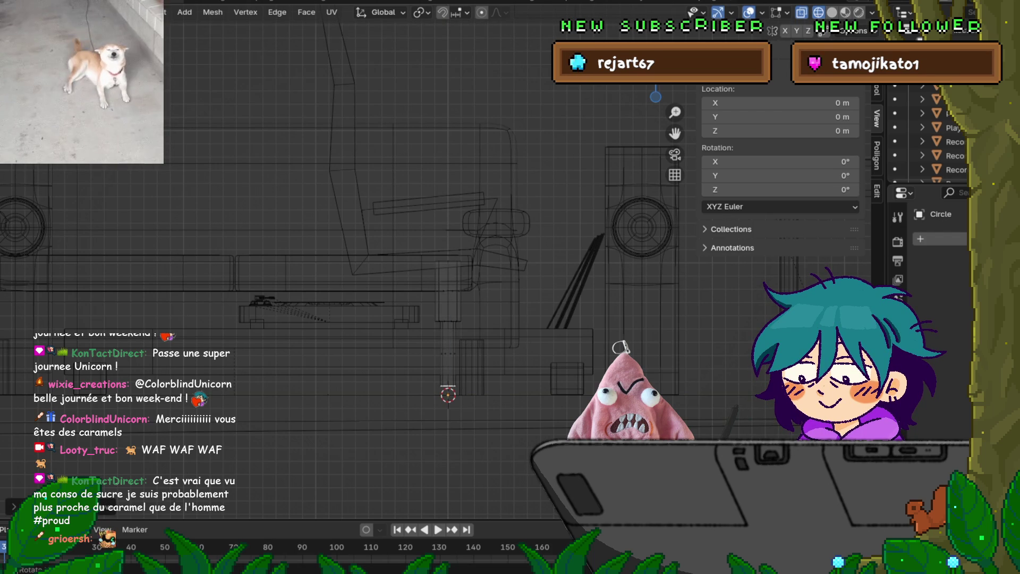
Rotate the selected part and push it down along Z to lengthen the lower shaft.
key("r")
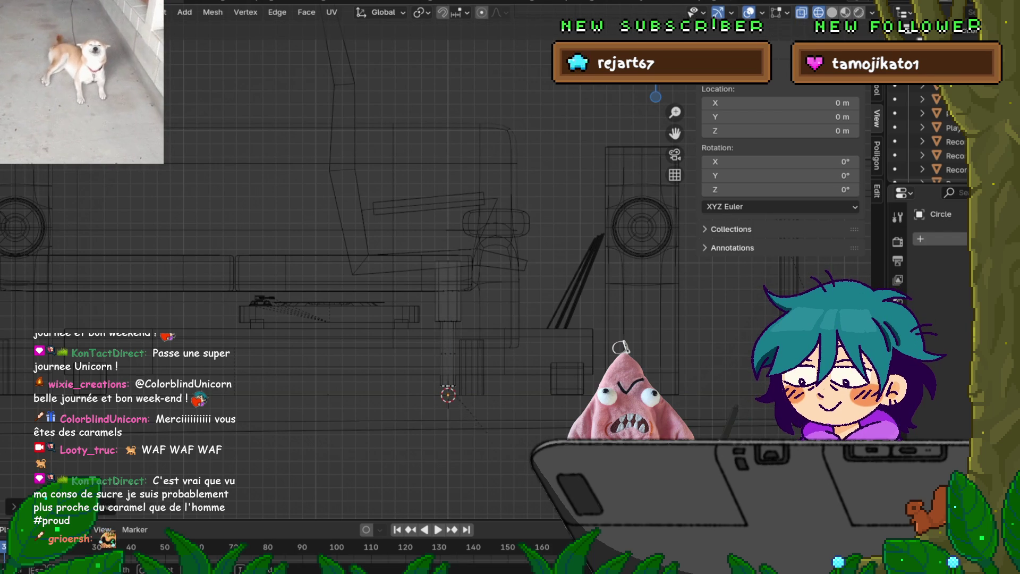
key("Return")
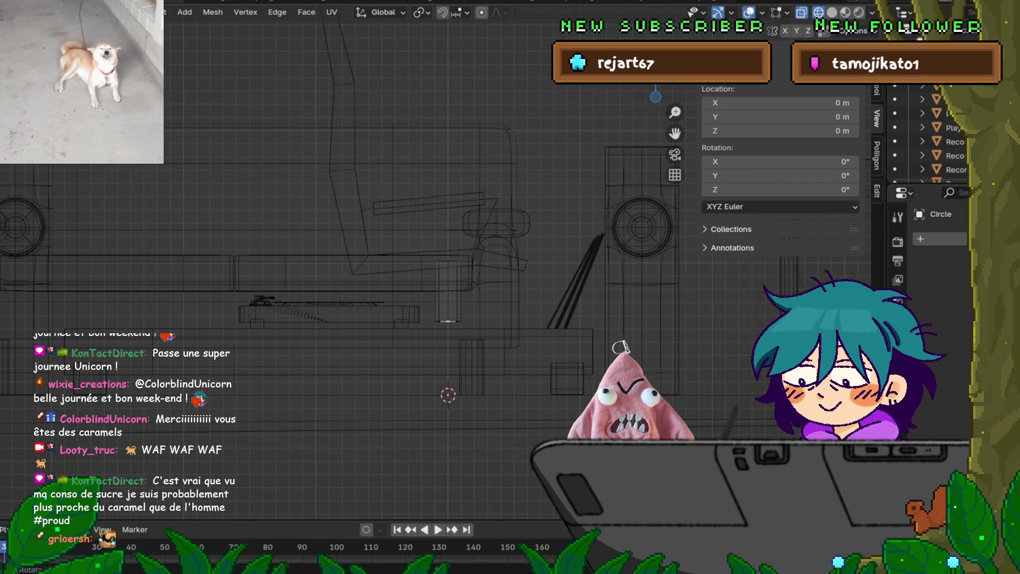
key("g")
key("z")
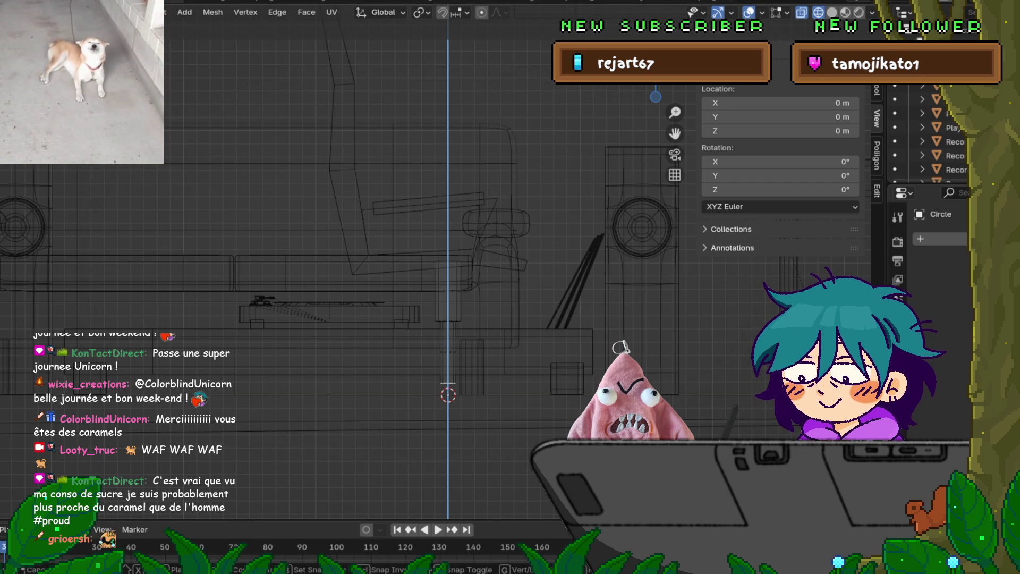
key("Return")
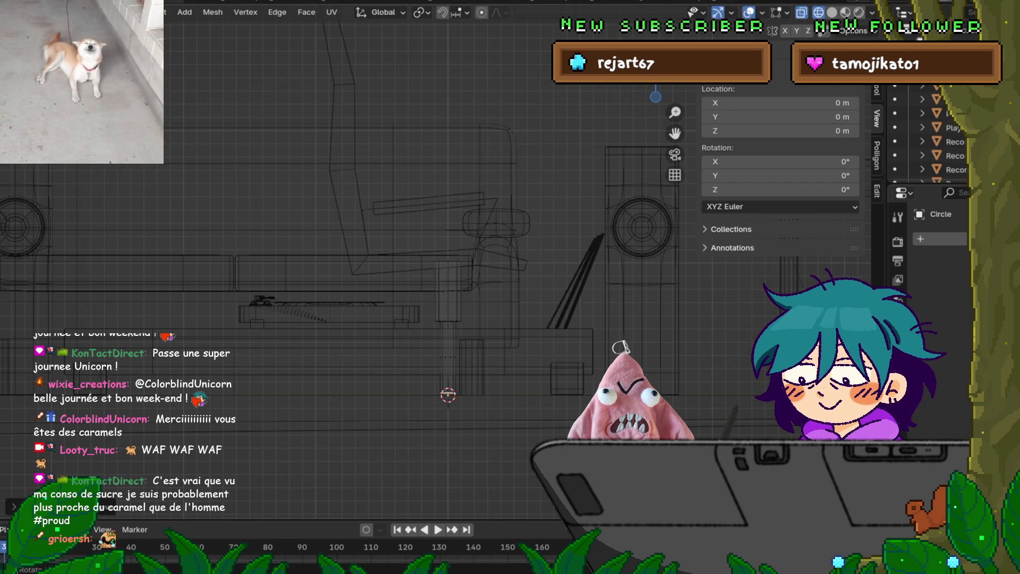
key("ctrl+z")
right_click(372, 294)
key("Escape")
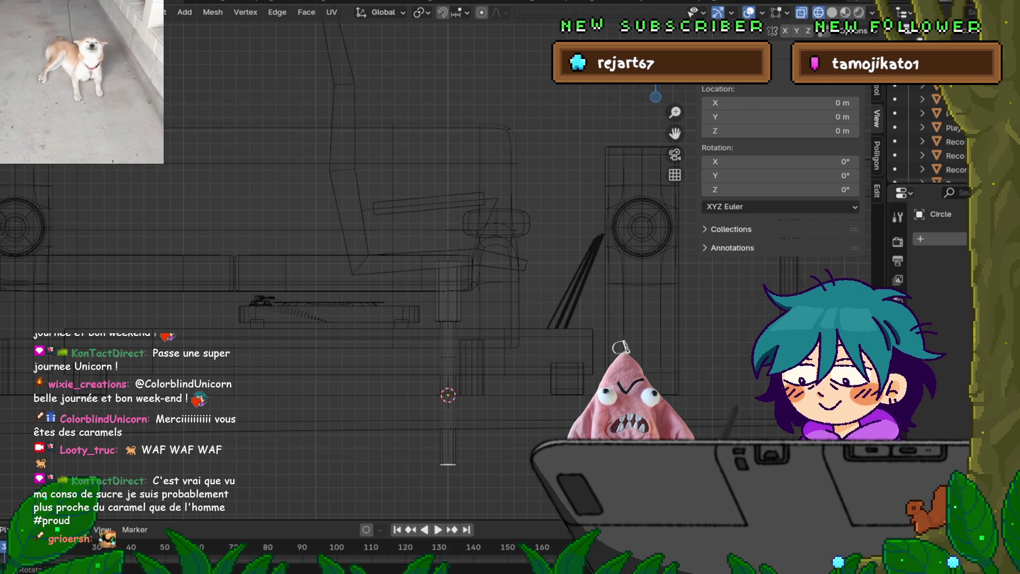
key("alt+a")
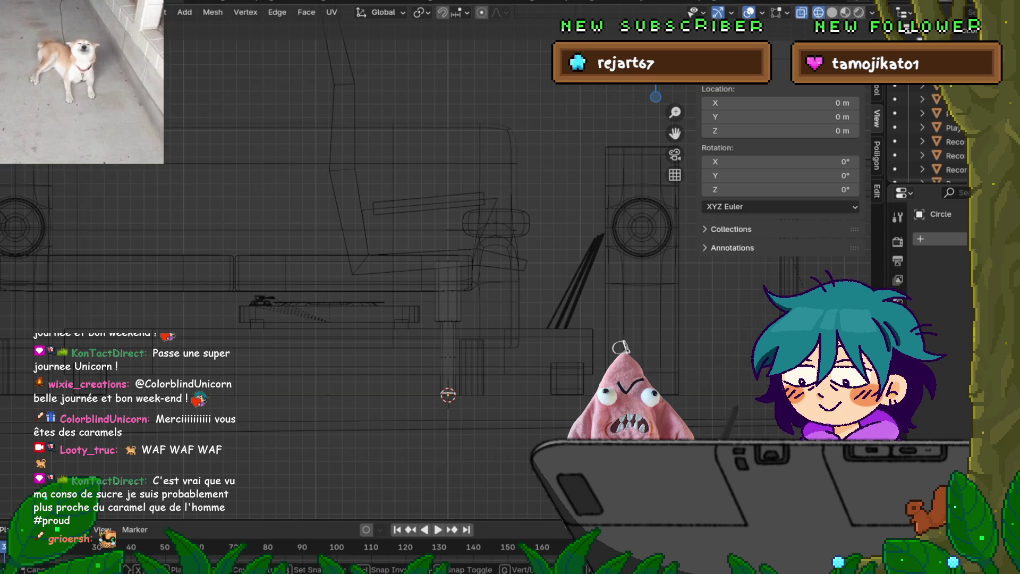
Test vertical moves of the geometry, then switch the viewport to solid shading.
key("g")
key("z")
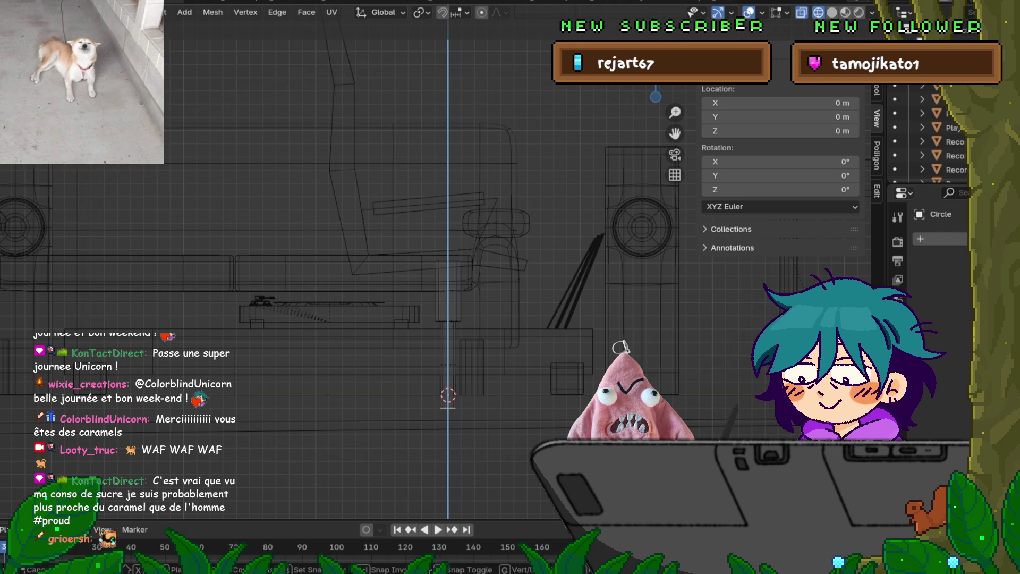
key("Escape")
key("g")
key("z")
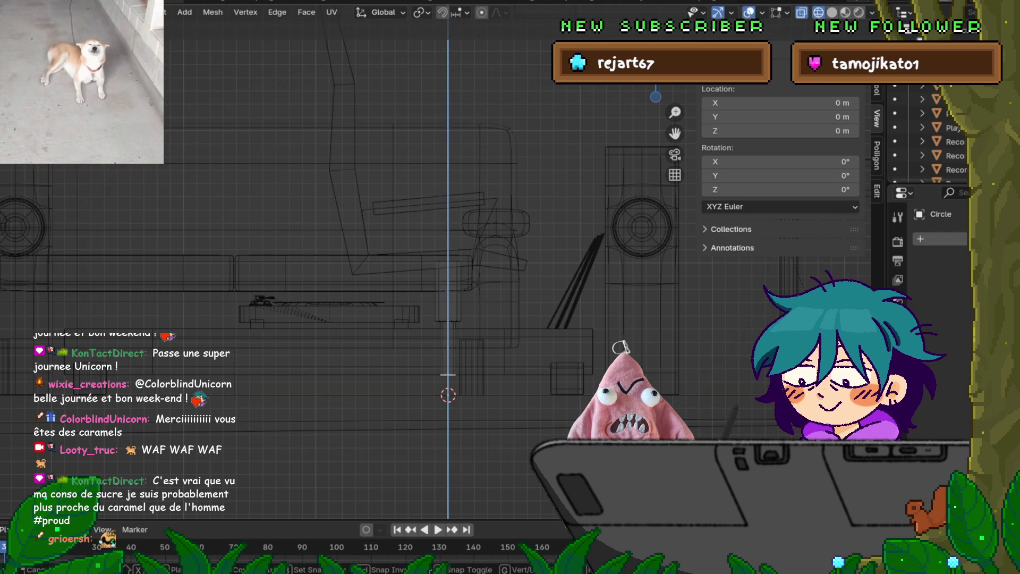
key("Escape")
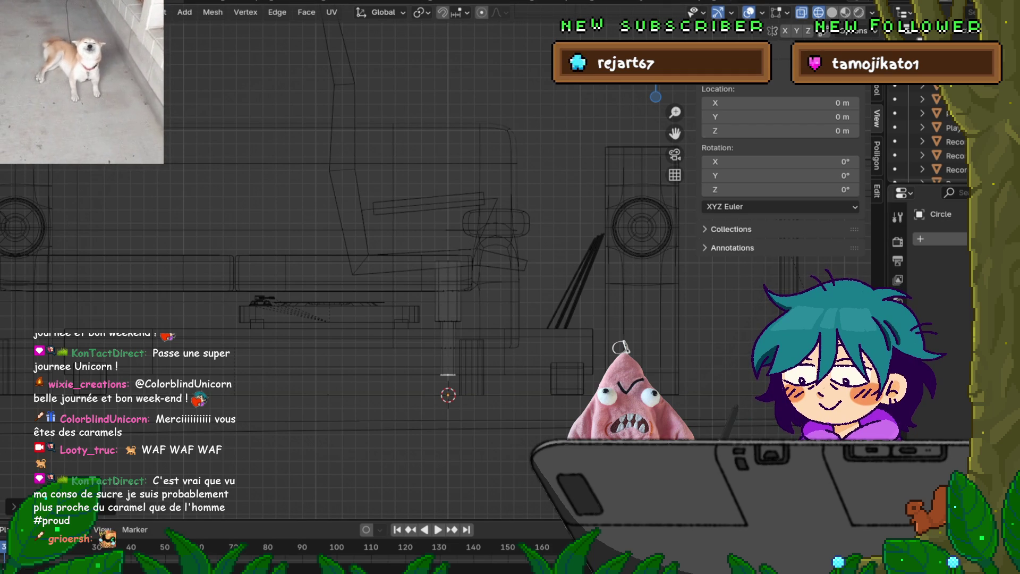
key("shift+z")
scroll(425, 260, "up", 2)
middle_click_drag(425, 276, 388, 220)
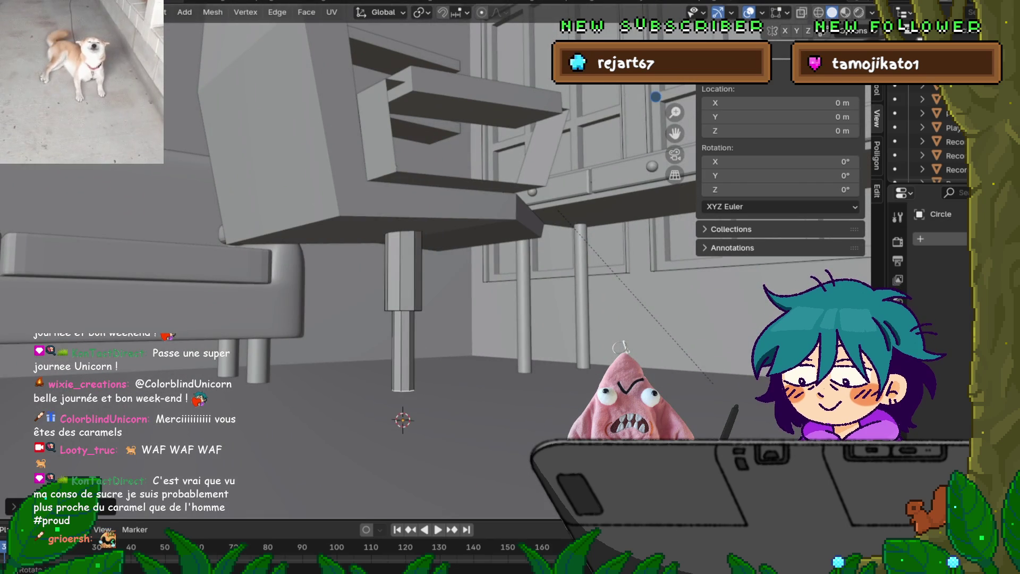
Undo and redo the lower shaft's length, then loop-cut around the lower column.
key("ctrl+z")
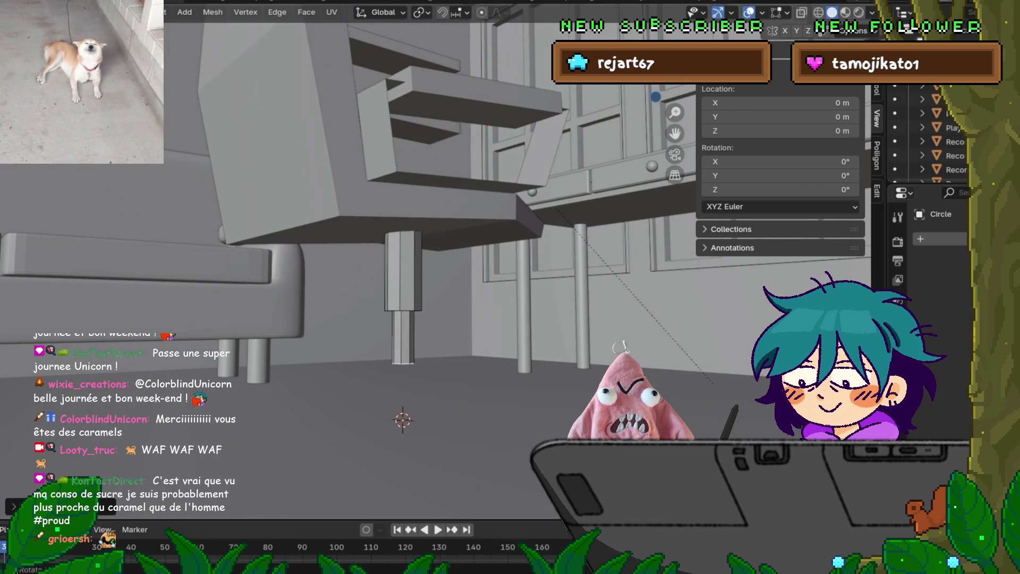
left_click(21, 6)
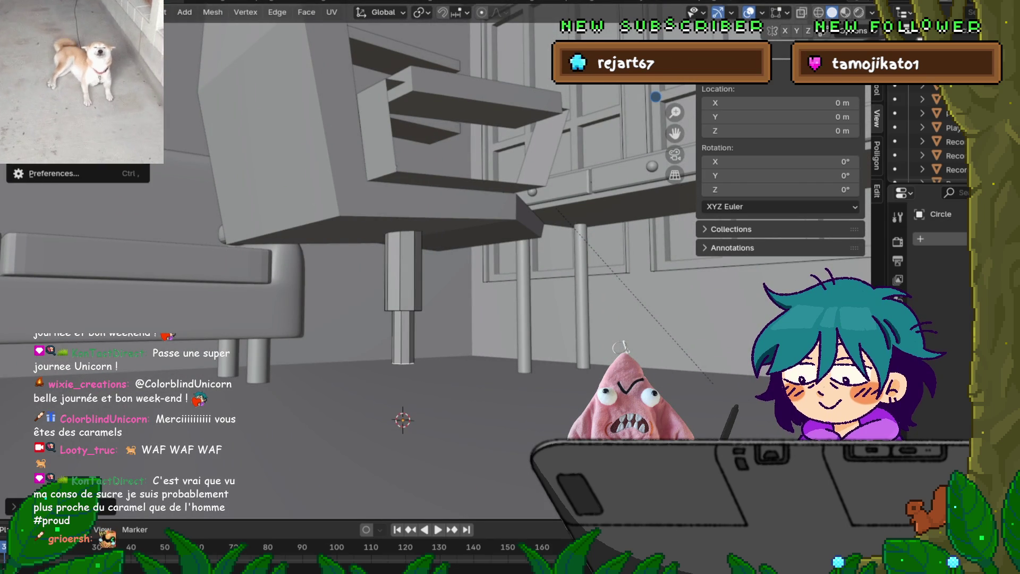
left_click(37, 38)
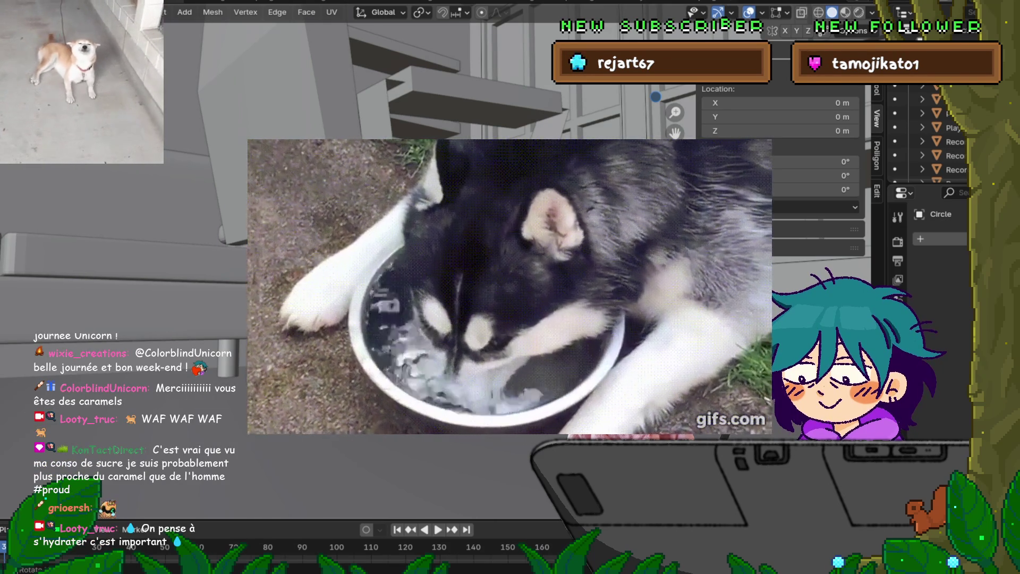
key("g")
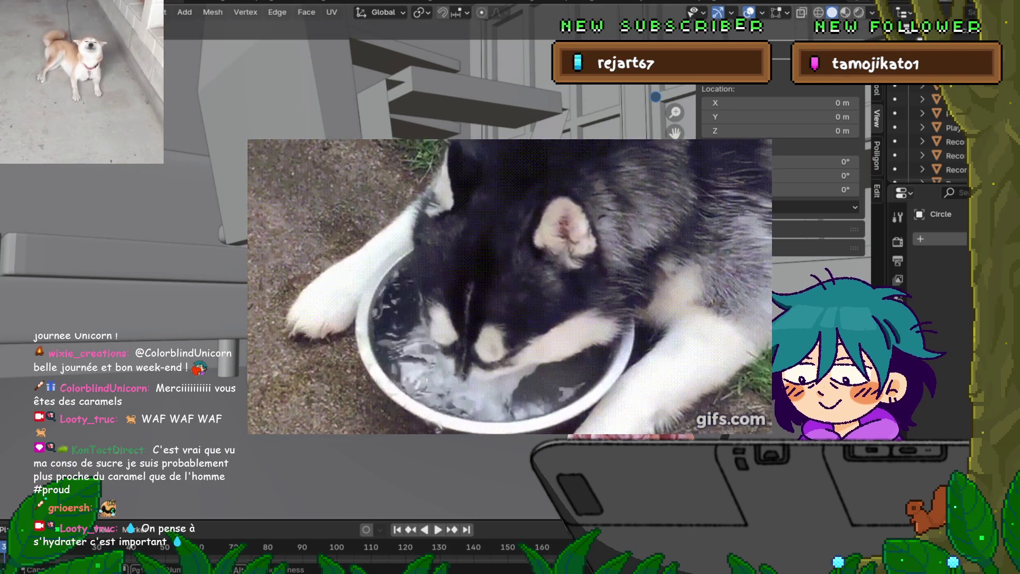
key("Return")
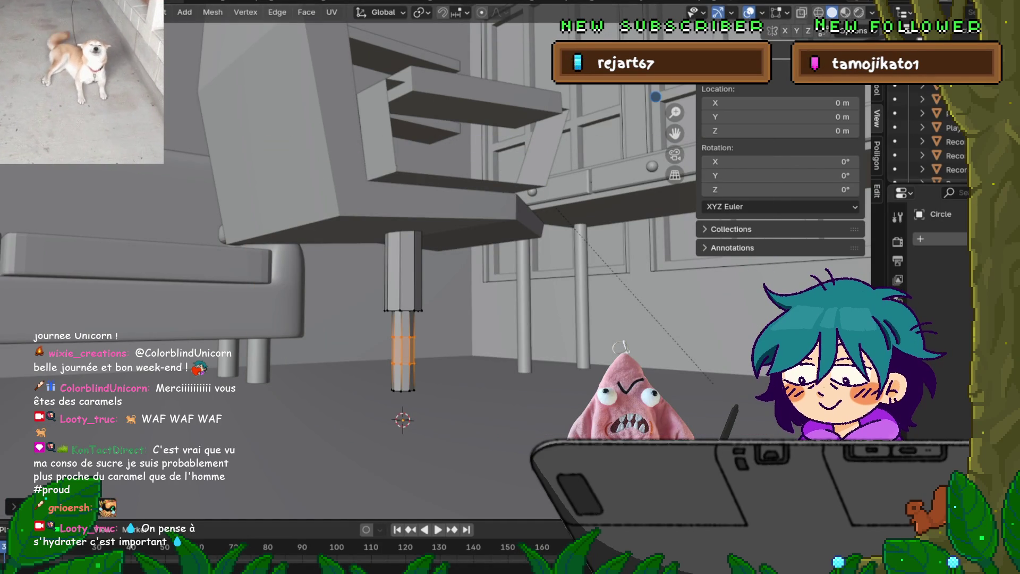
Extrude the leg faces along their normals to form the column's thick upper sleeve.
key("s")
key("x")
key("z")
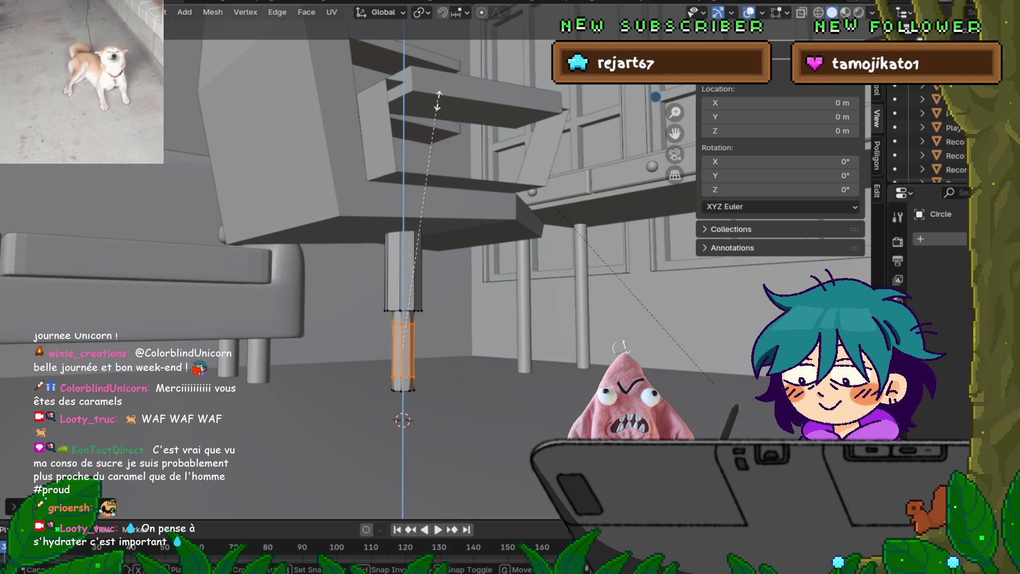
key("Escape")
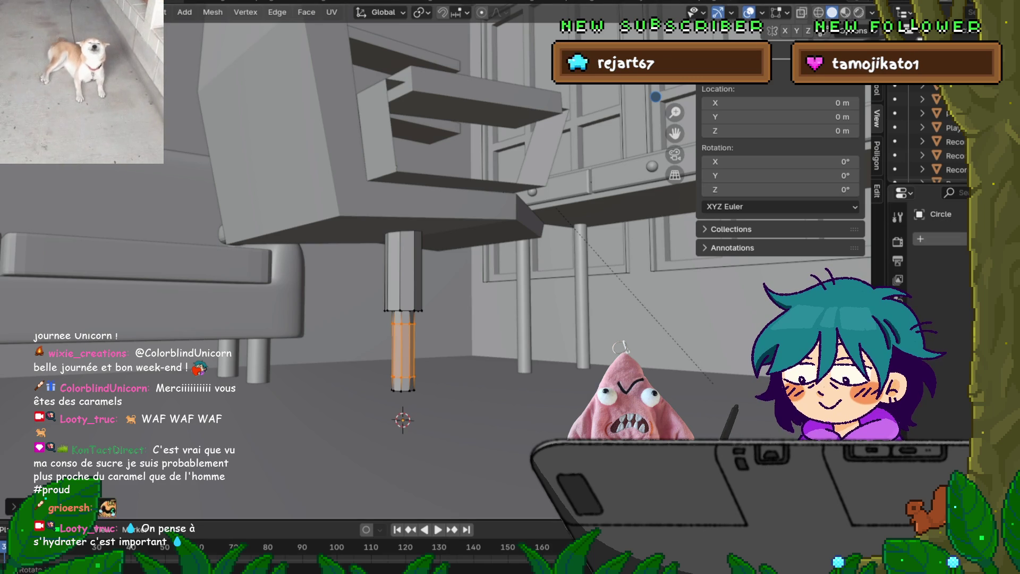
key("alt+e")
left_click(379, 361)
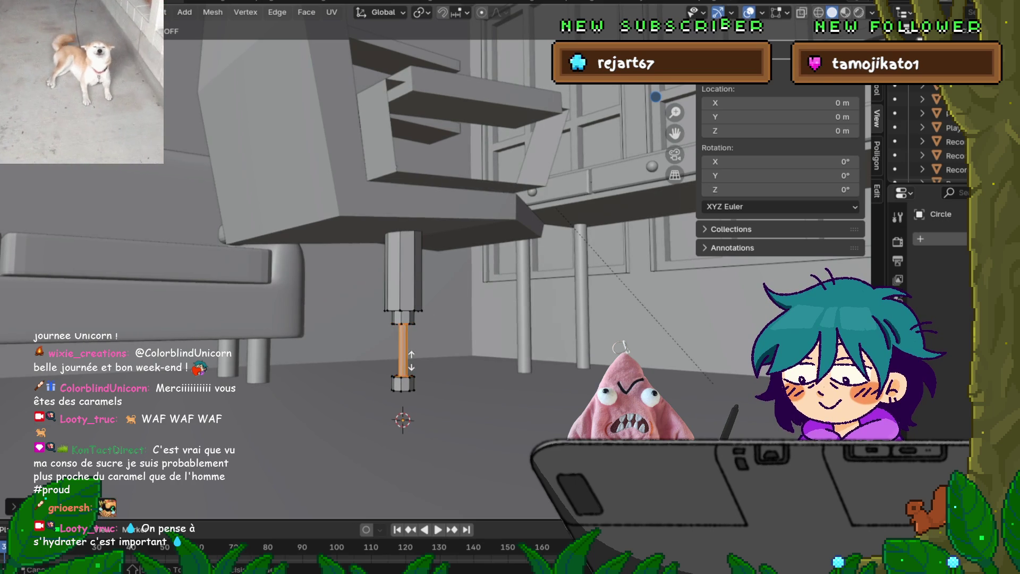
key("Return")
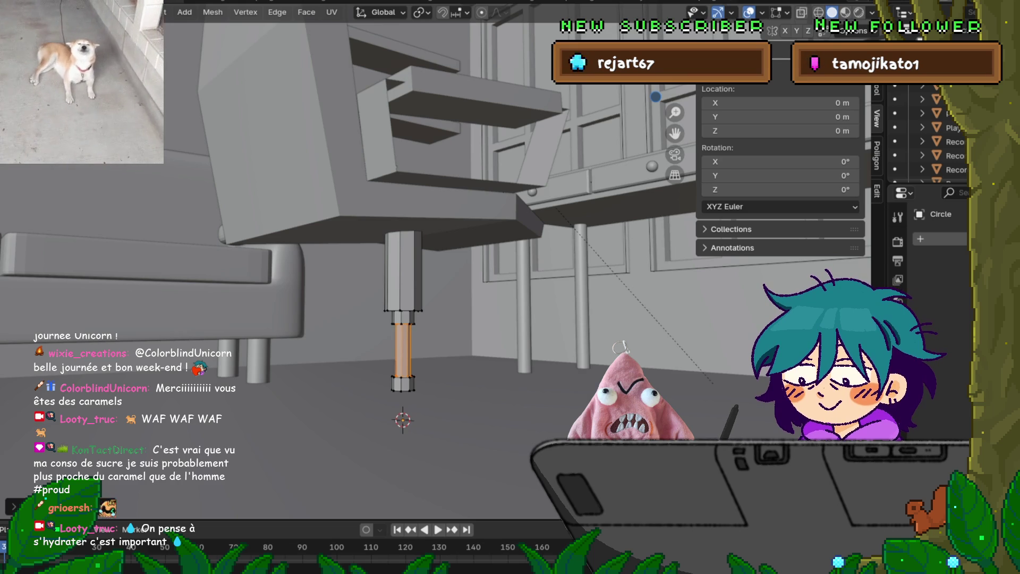
Grow the leg selection by one ring and raise that shaft section along Z.
mouse_move(478, 319)
middle_mouse_down()
mouse_move(610, 302)
mouse_move(611, 318)
mouse_move(608, 266)
middle_mouse_up()
scroll(351, 266, "up", 5)
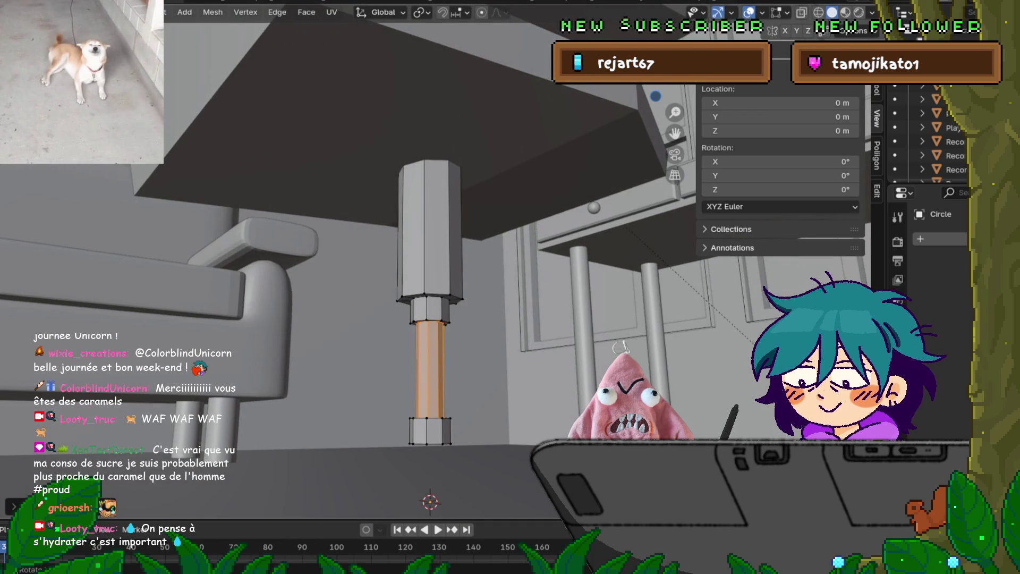
key("ctrl+KP_Add")
key("ctrl+KP_Add")
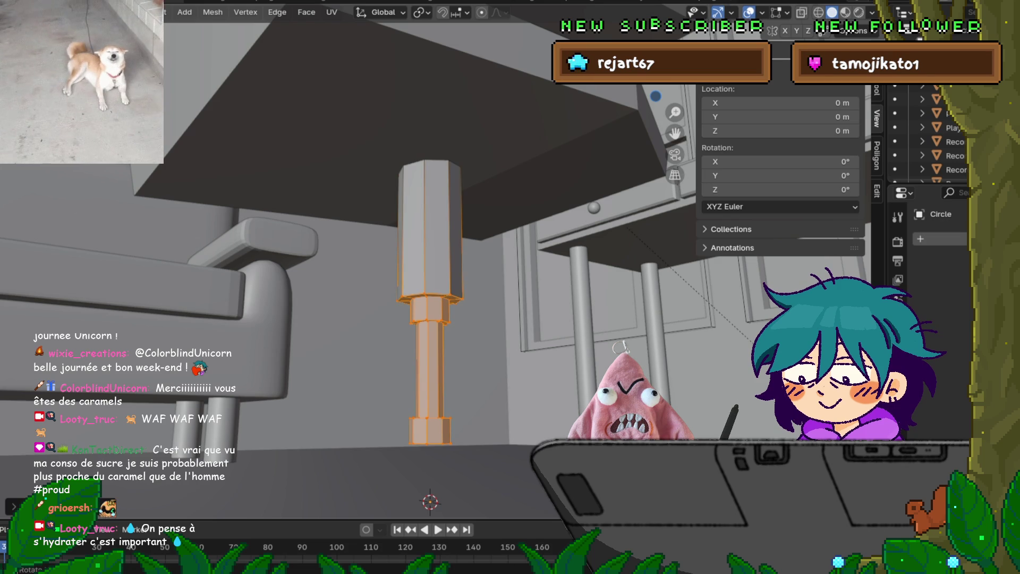
key("g")
key("z")
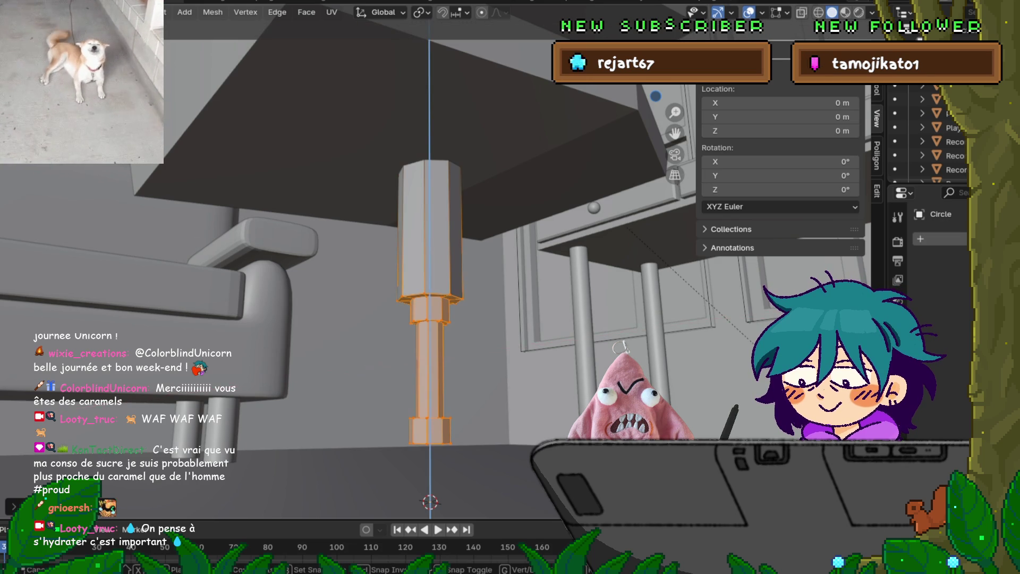
key("Return")
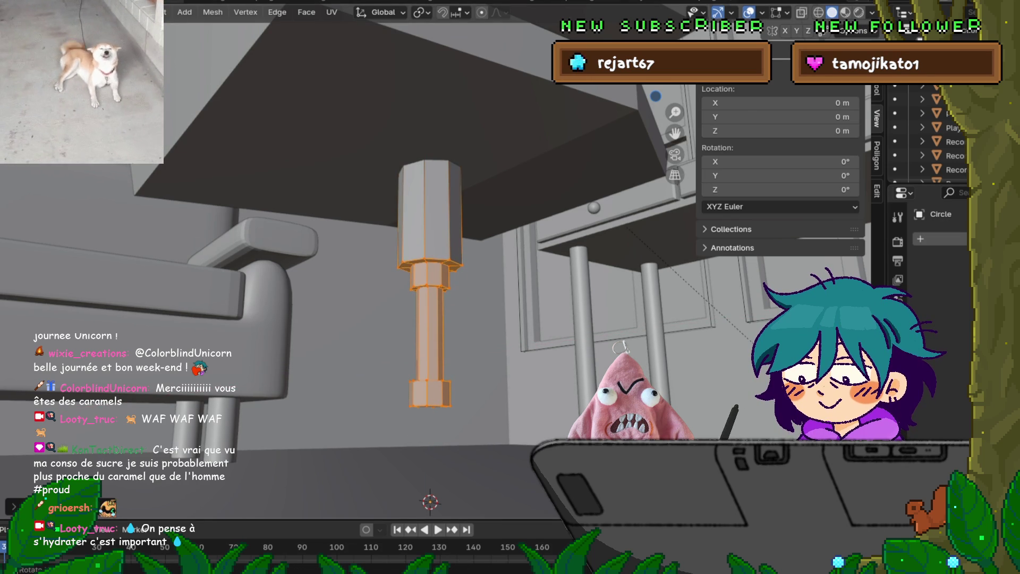
Select the leg's bottom loop, grow it to a band, and lower it along Z.
left_click(426, 396)
left_click(435, 406, "alt")
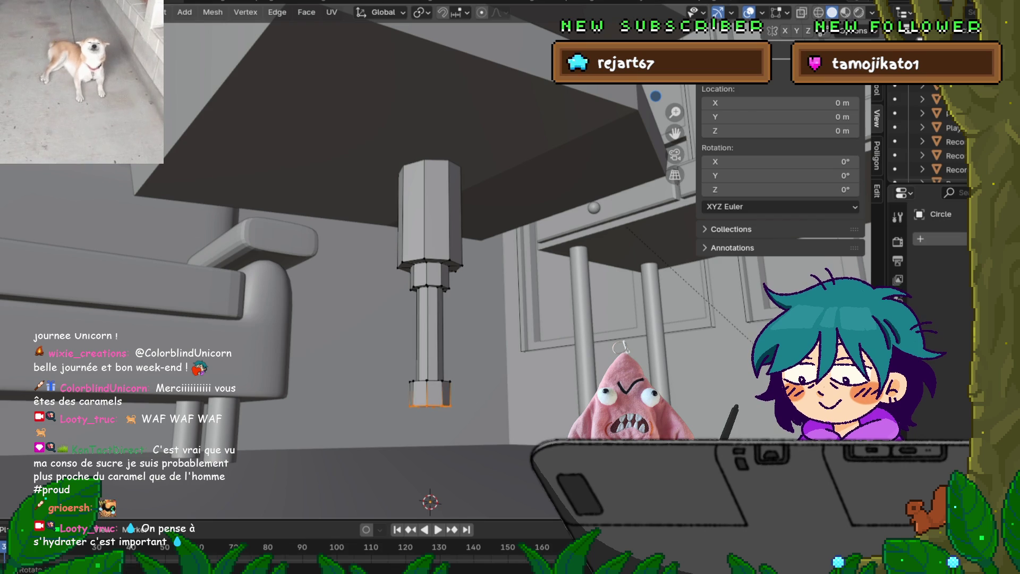
scroll(431, 319, "down", 3)
scroll(431, 318, "up", 3)
key("ctrl+KP_Add")
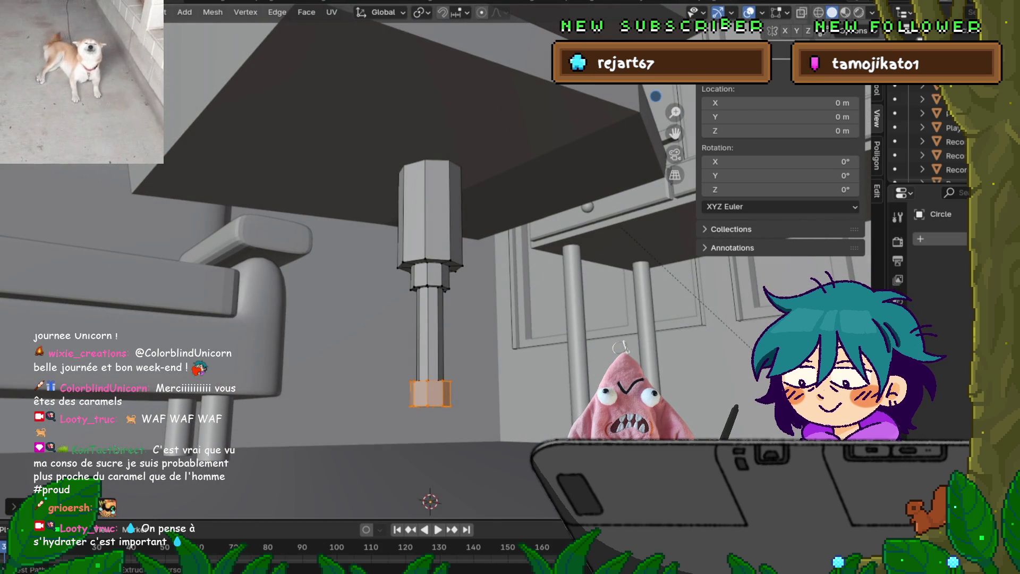
key("g")
key("z")
key("Return")
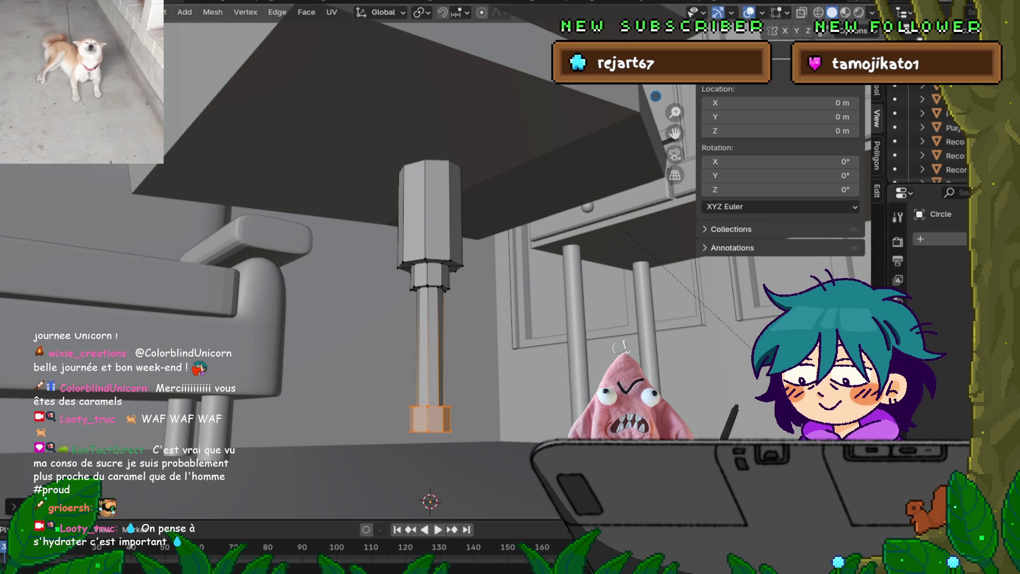
key("r")
key("Return")
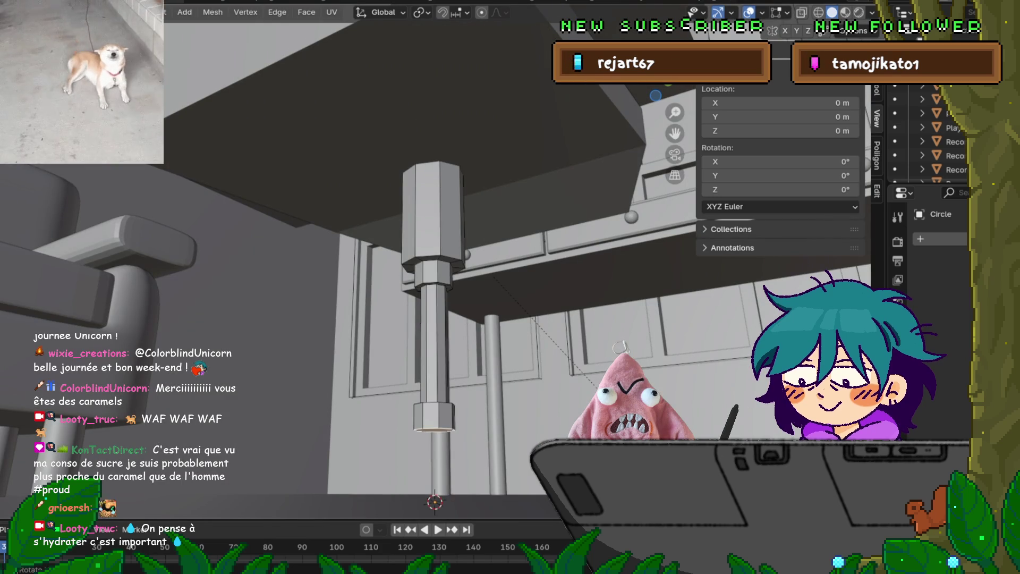
Extrude the column's bottom face slightly lower and select that bottom section.
key("e")
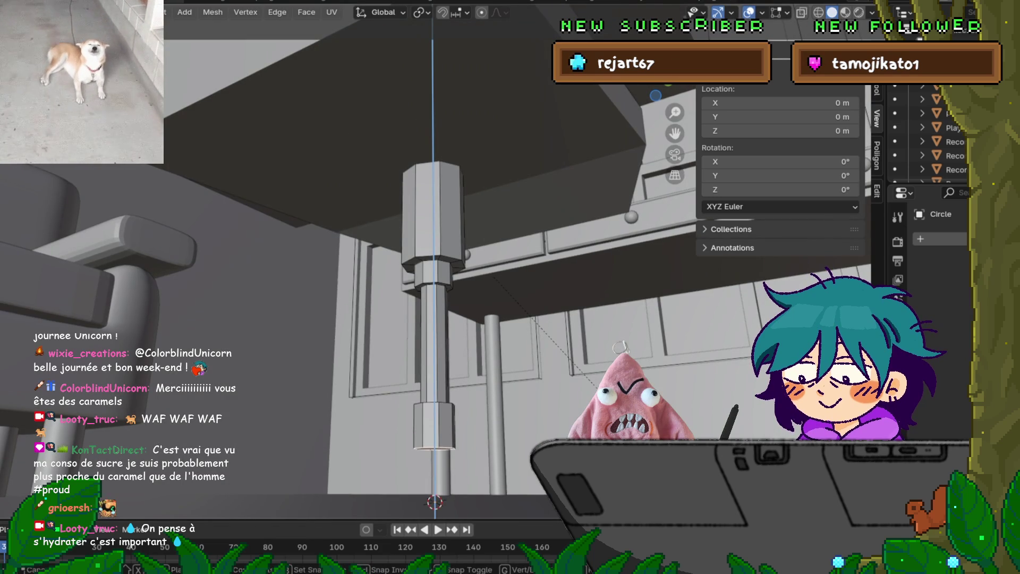
key("Return")
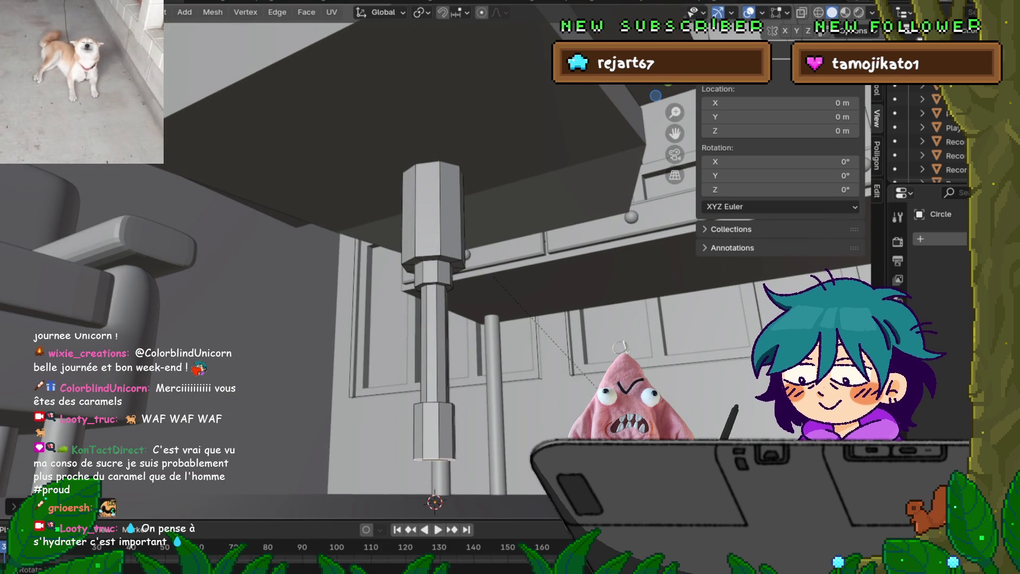
left_click(433, 430)
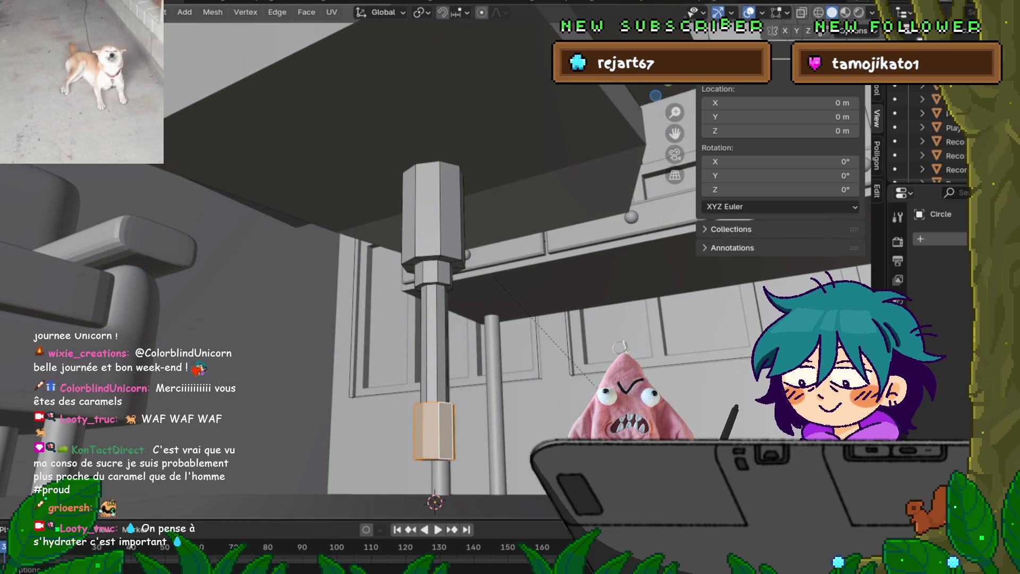
Checker-deselect the bottom band so alternate faces stay selected for the base legs.
left_click(154, 12)
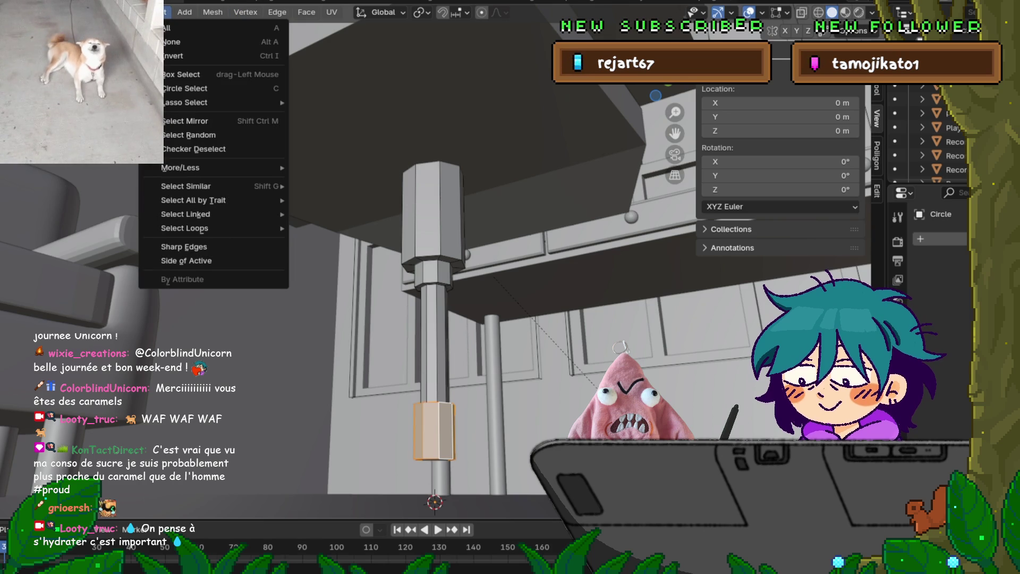
left_click(194, 148)
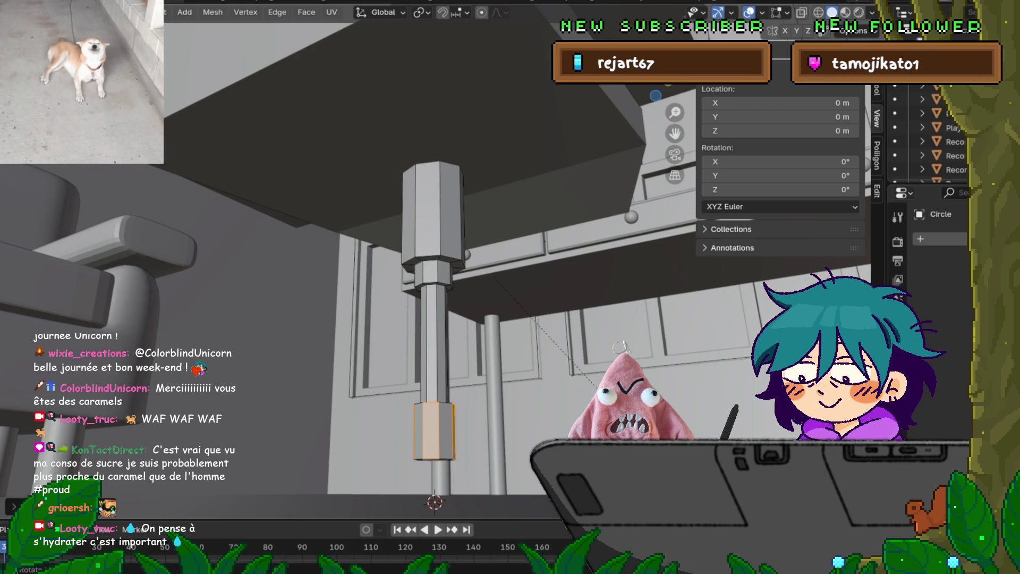
left_click(154, 12)
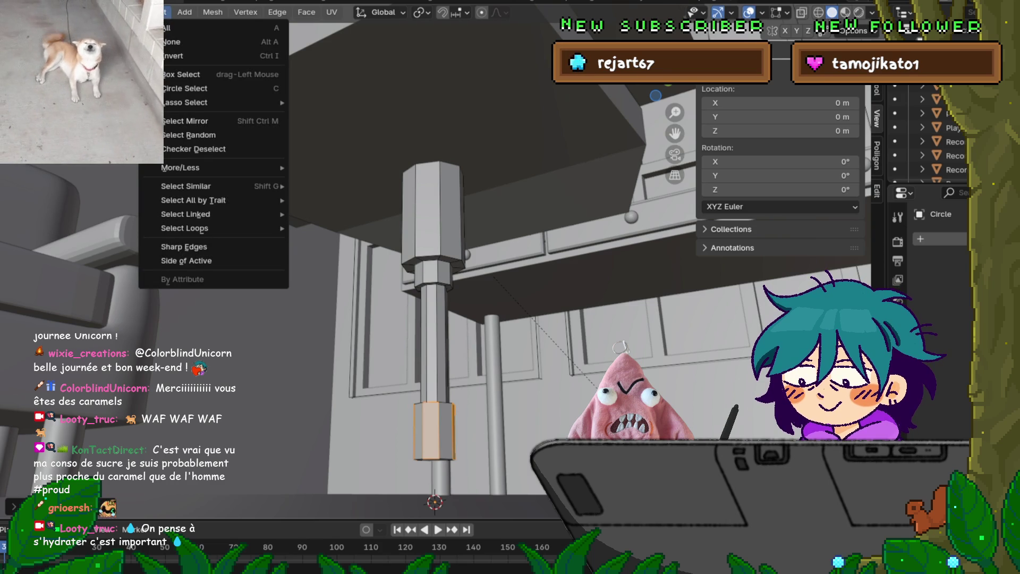
key("Escape")
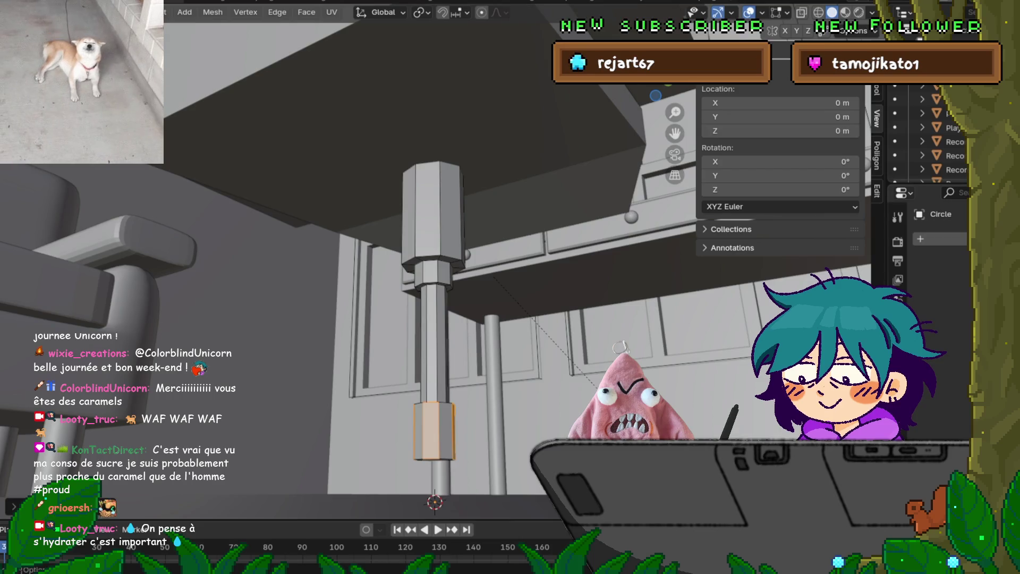
mouse_move(675, 133)
left_mouse_down()
mouse_move(675, 7)
mouse_move(650, 21)
left_mouse_up()
mouse_move(425, 266)
middle_mouse_down()
mouse_move(398, 255)
mouse_move(436, 271)
mouse_move(446, 249)
mouse_move(451, 266)
mouse_move(438, 228)
mouse_move(446, 239)
middle_mouse_up()
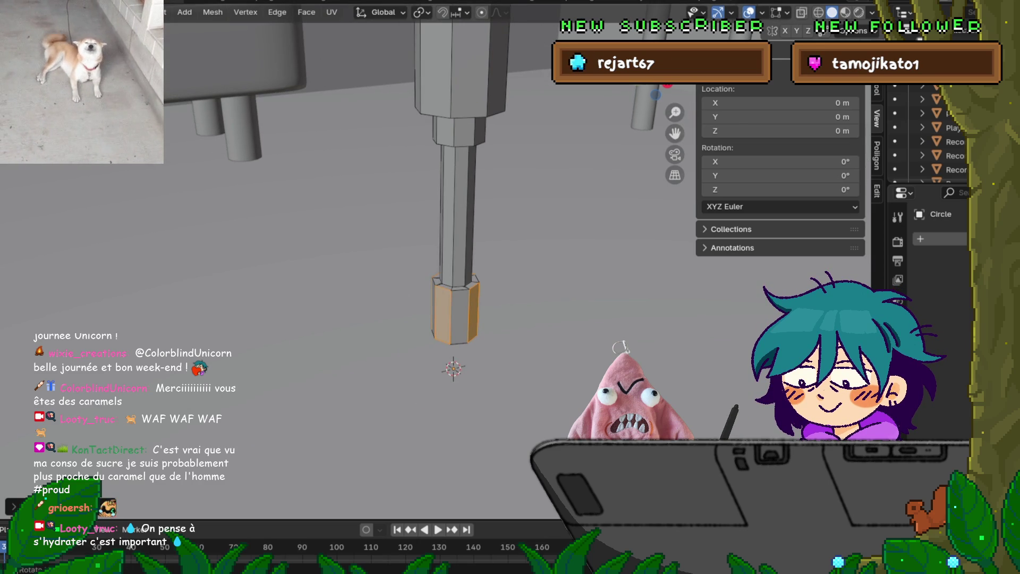
Extrude the alternate bottom faces along their normals outward into four base arms.
key("alt+e")
left_click(459, 357)
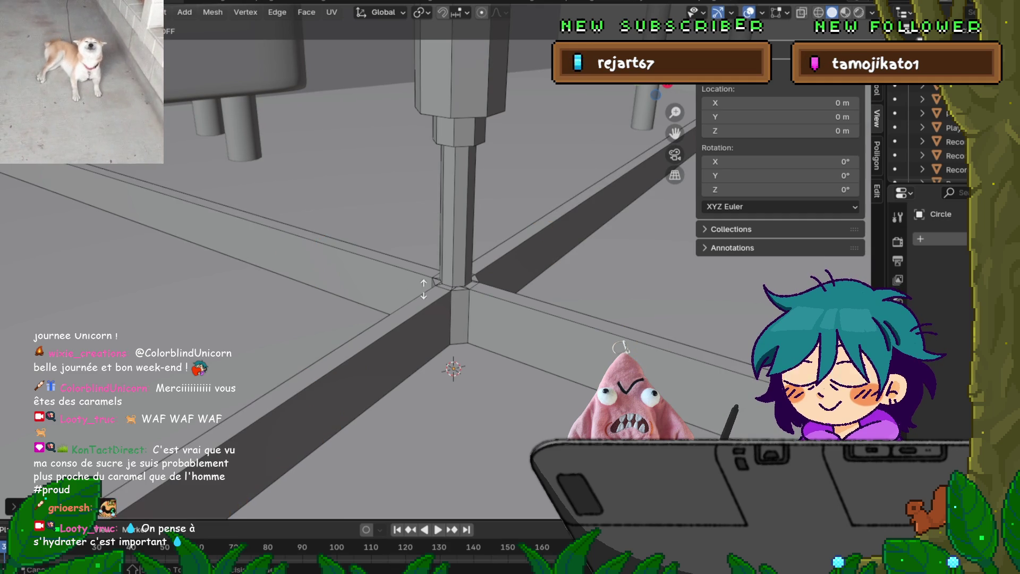
key("Escape")
middle_click_drag(248, 254, 253, 202)
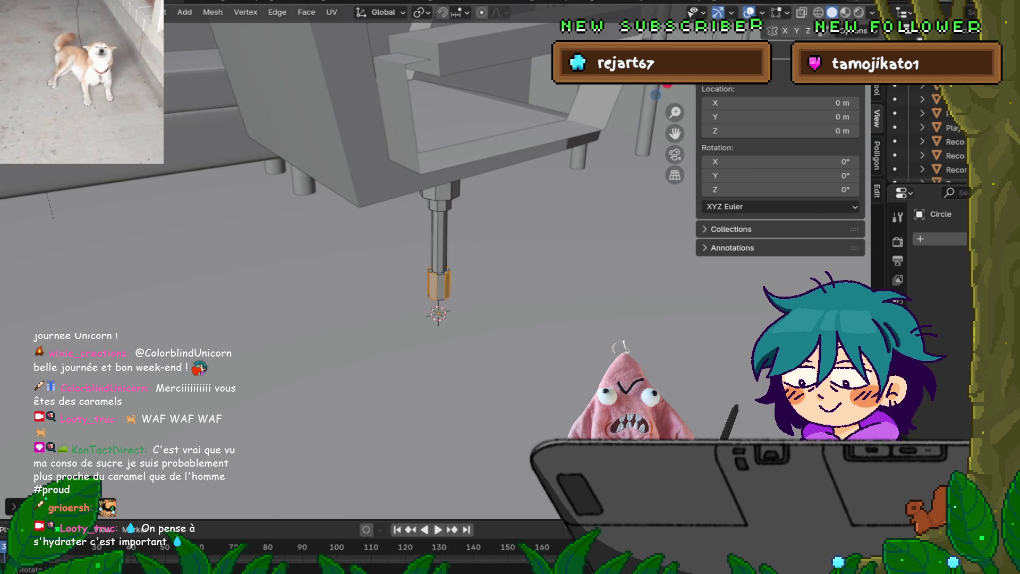
scroll(425, 260, "up", 4)
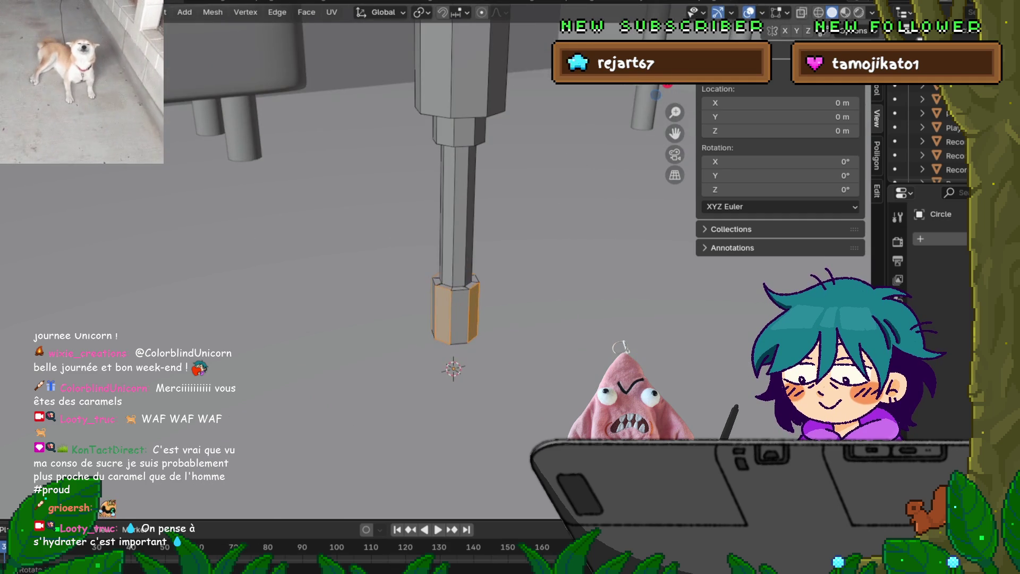
mouse_move(451, 318)
middle_mouse_down()
mouse_move(425, 228)
mouse_move(409, 234)
middle_mouse_up()
scroll(435, 287, "down", 3)
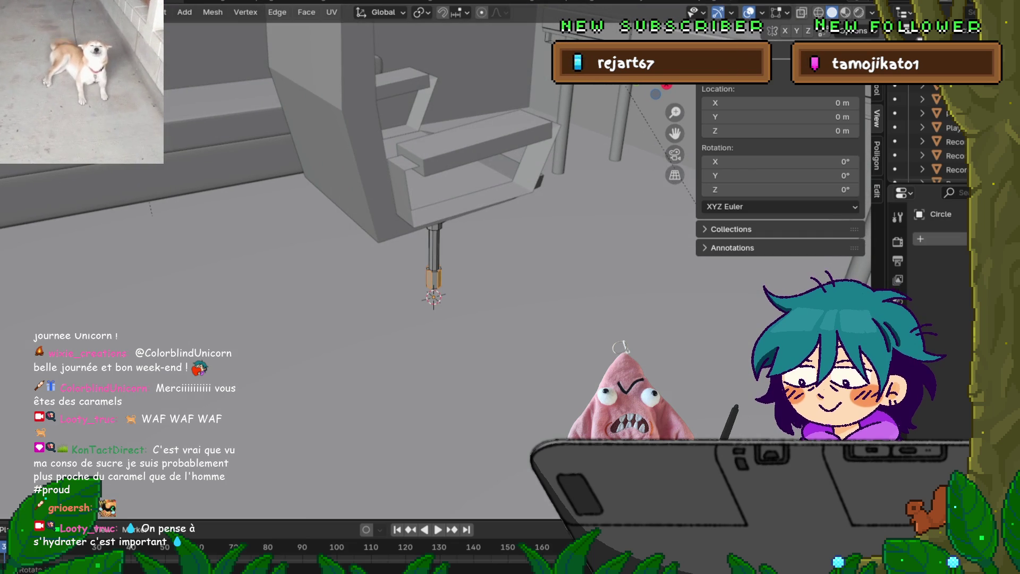
key("alt+e")
left_click(449, 357)
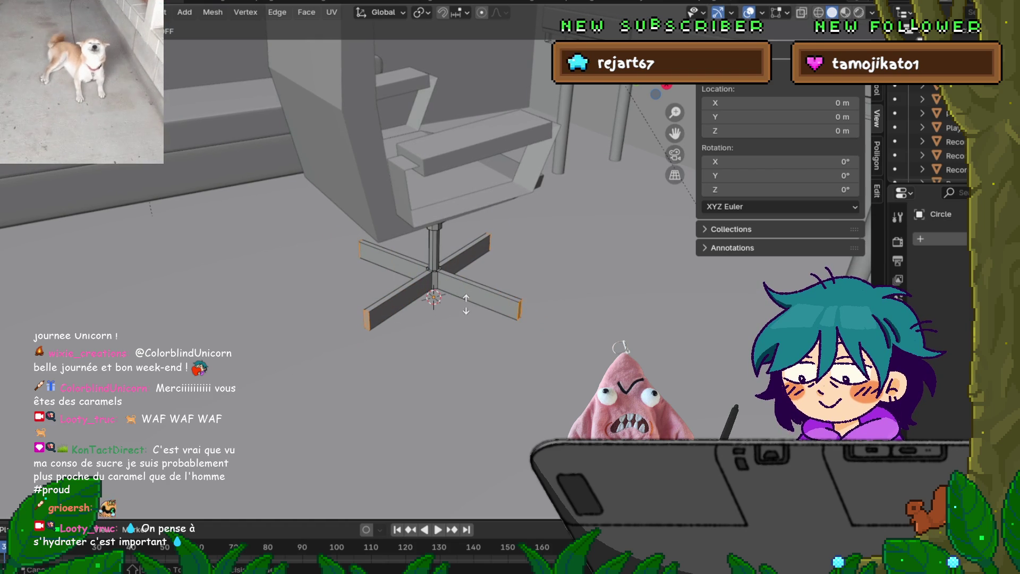
Fix the cross arms' length and select the whole base and column mesh.
left_click(465, 301)
mouse_move(466, 301)
middle_mouse_down()
mouse_move(462, 255)
mouse_move(505, 246)
middle_mouse_up()
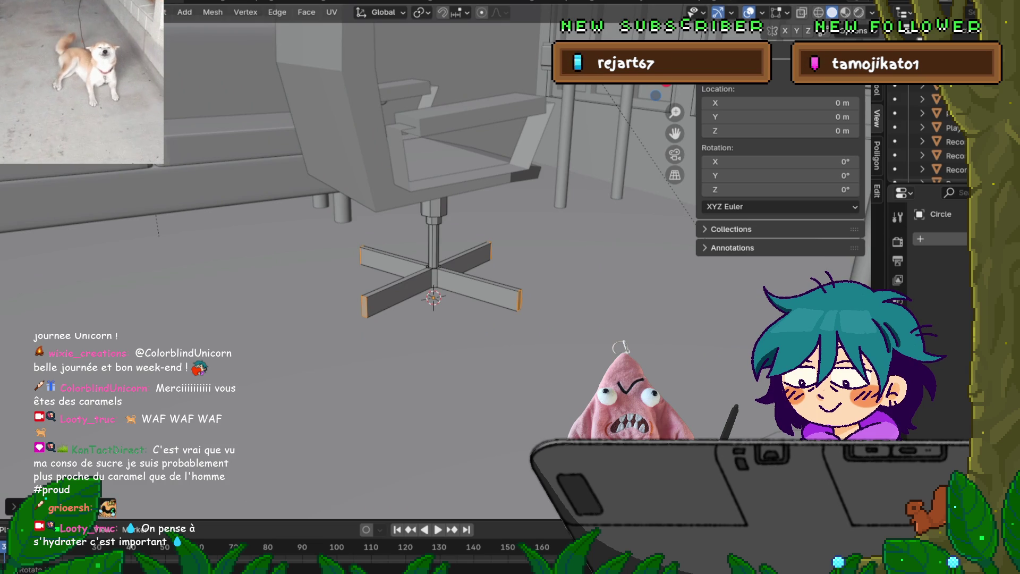
key("a")
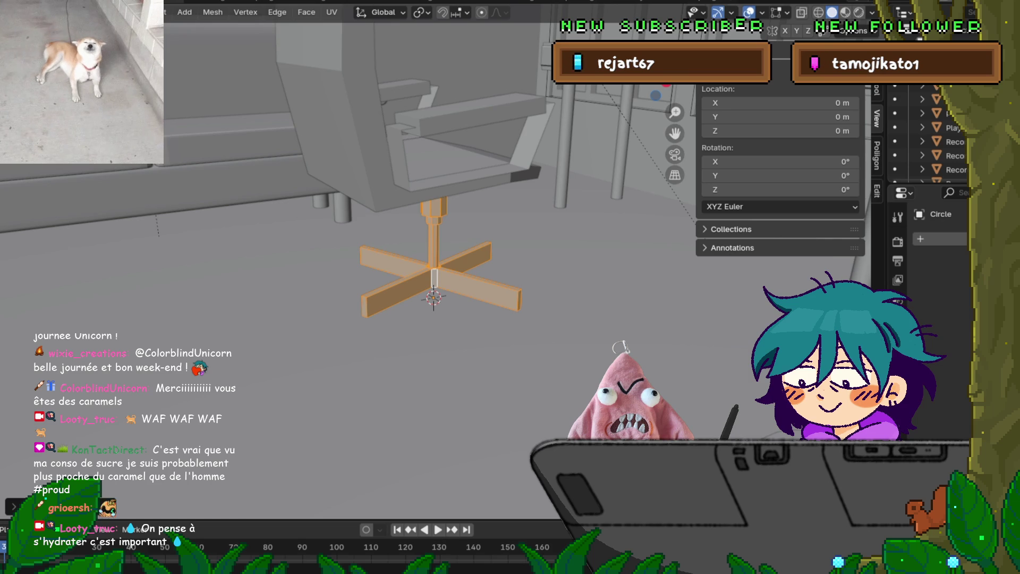
mouse_move(435, 298)
middle_mouse_down()
mouse_move(494, 273)
mouse_move(478, 297)
mouse_move(500, 305)
middle_mouse_up()
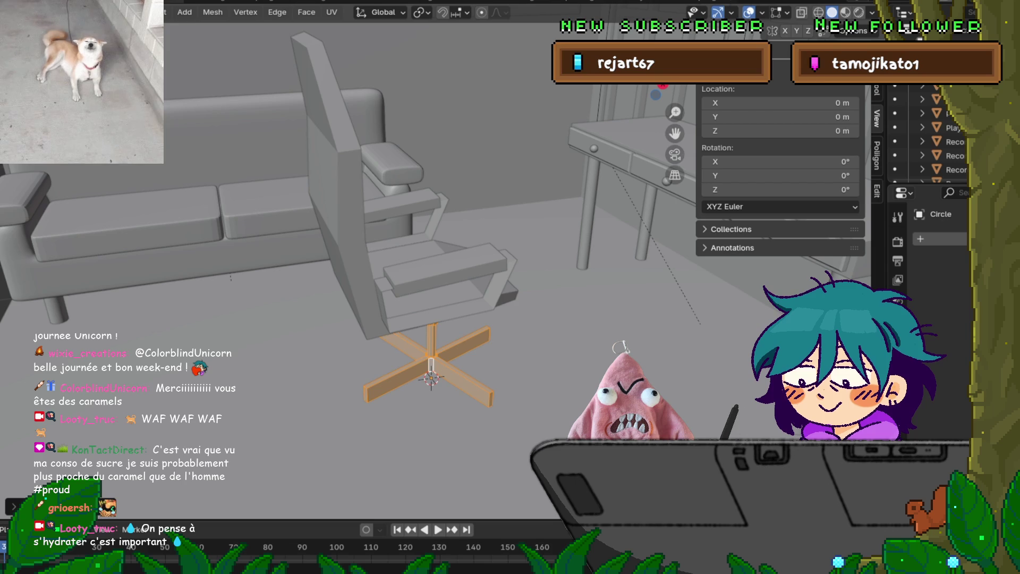
mouse_move(478, 266)
middle_mouse_down()
mouse_move(542, 255)
mouse_move(528, 252)
middle_mouse_up()
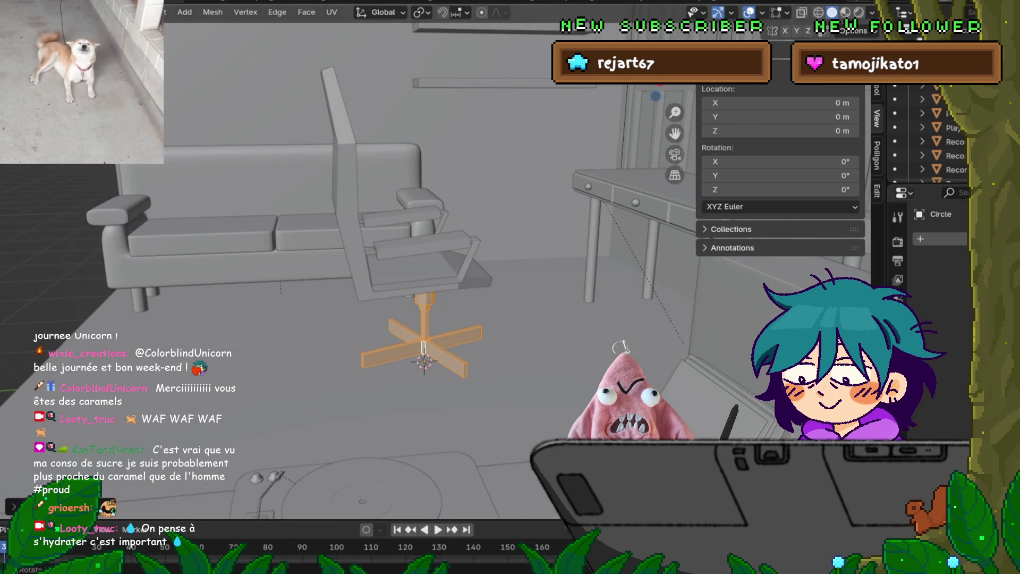
Return to object mode and select the backrest-seat and both armrests together.
key("Tab")
left_click(340, 159)
left_click(420, 244, "shift")
left_click(470, 250, "shift")
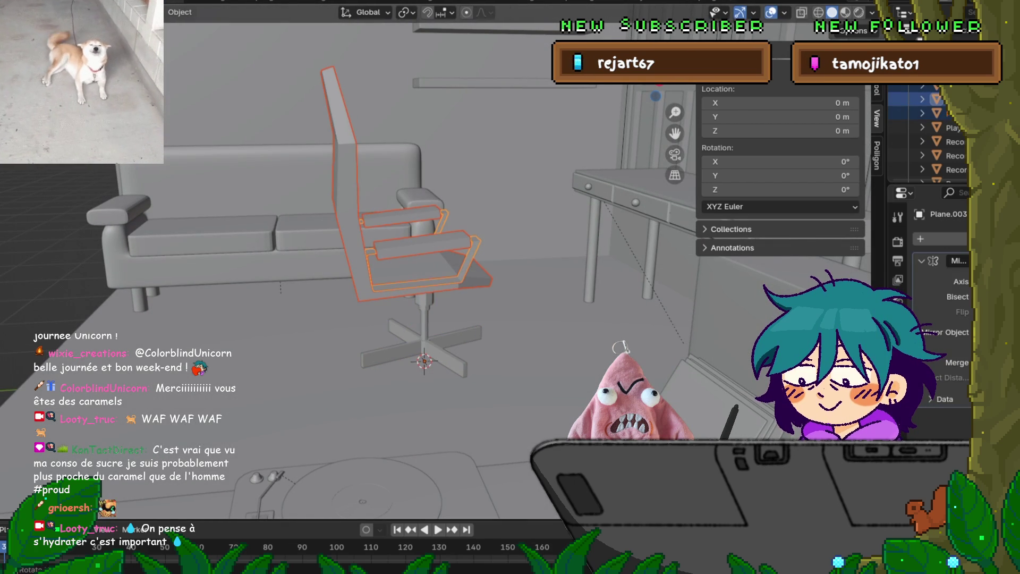
Shift the seat, backrest and armrests along Y to centre them over the base column.
key("KP_1")
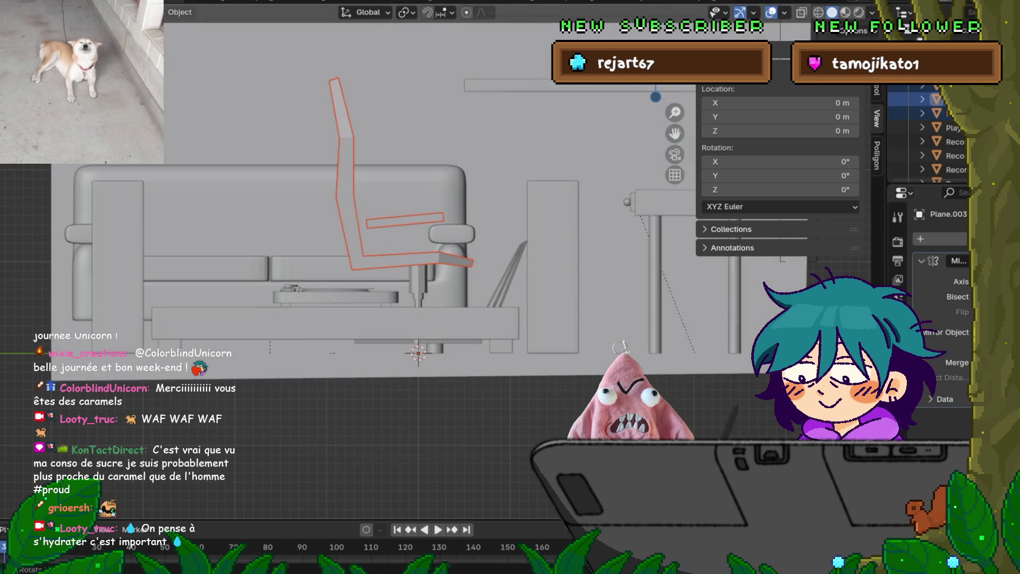
key("Tab")
key("g")
key("z")
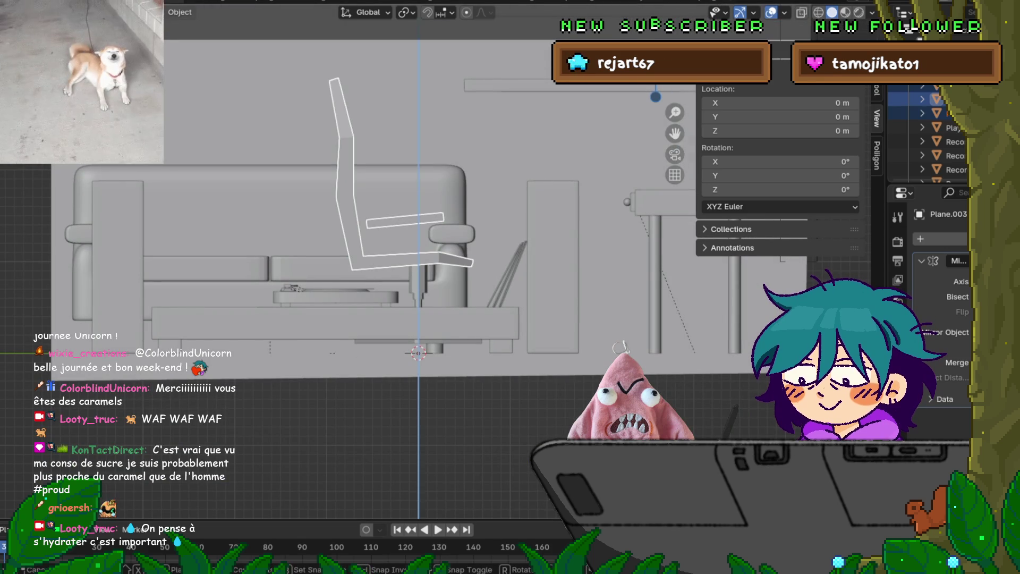
key("Escape")
key("g")
key("y")
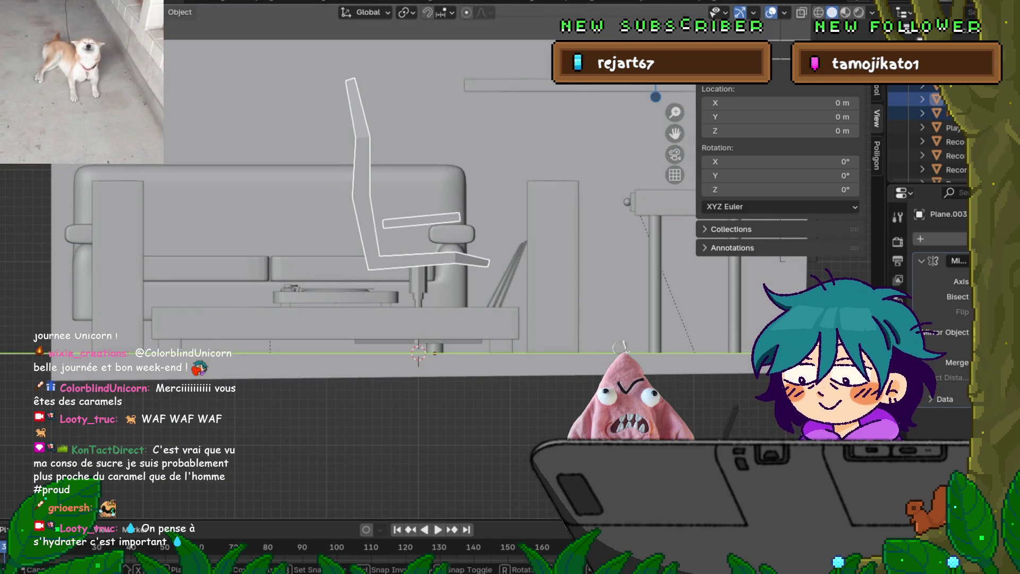
key("Return")
key("Tab")
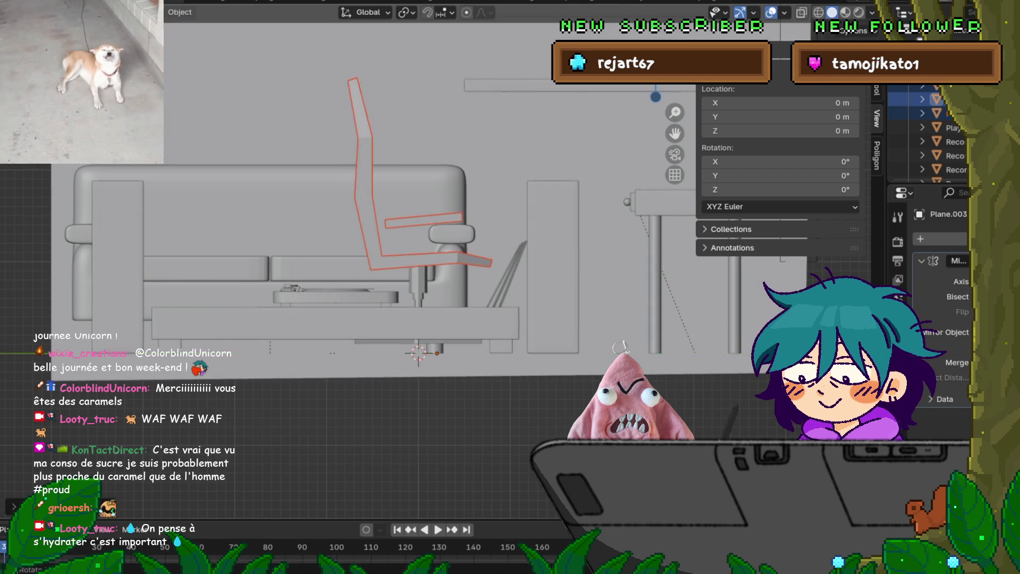
middle_click_drag(478, 265, 539, 223)
mouse_move(510, 287)
middle_mouse_down()
mouse_move(465, 289)
mouse_move(492, 272)
mouse_move(507, 279)
middle_mouse_up()
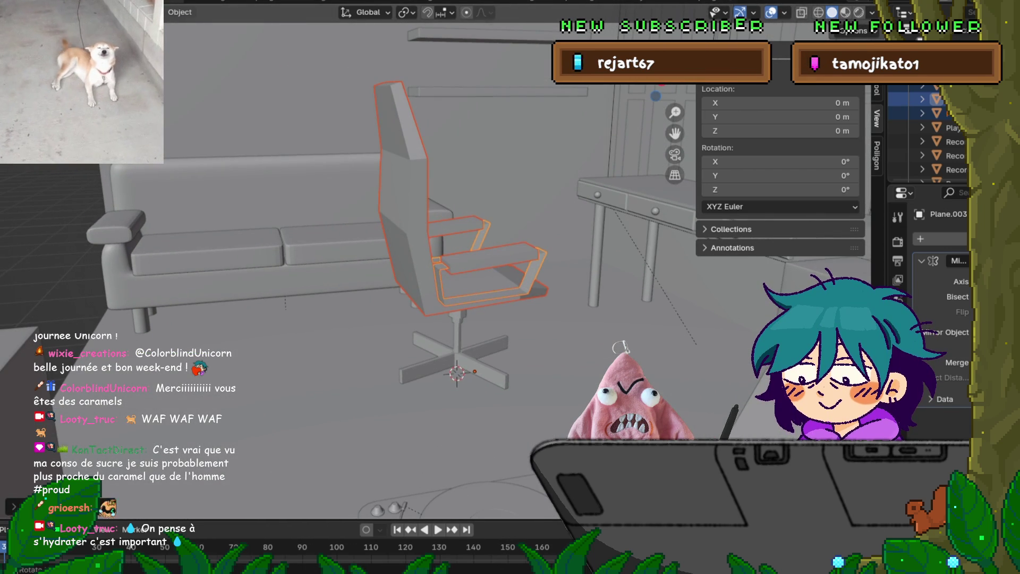
Rename the chair back to Chair, the armrest frame to Arm rest, and the armrest pads to match.
left_click(913, 86)
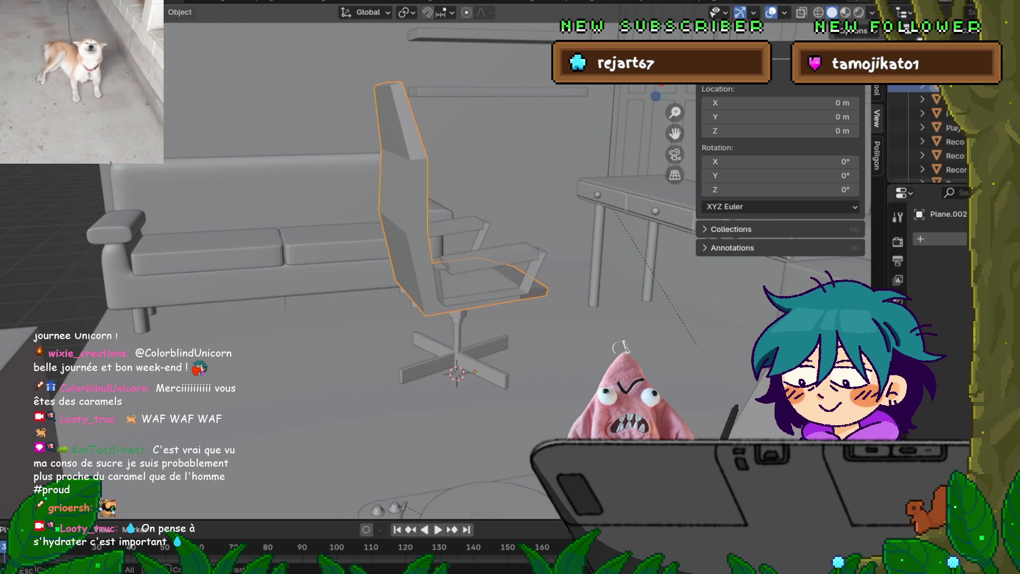
type("Chair")
key("Return")
left_click(905, 99)
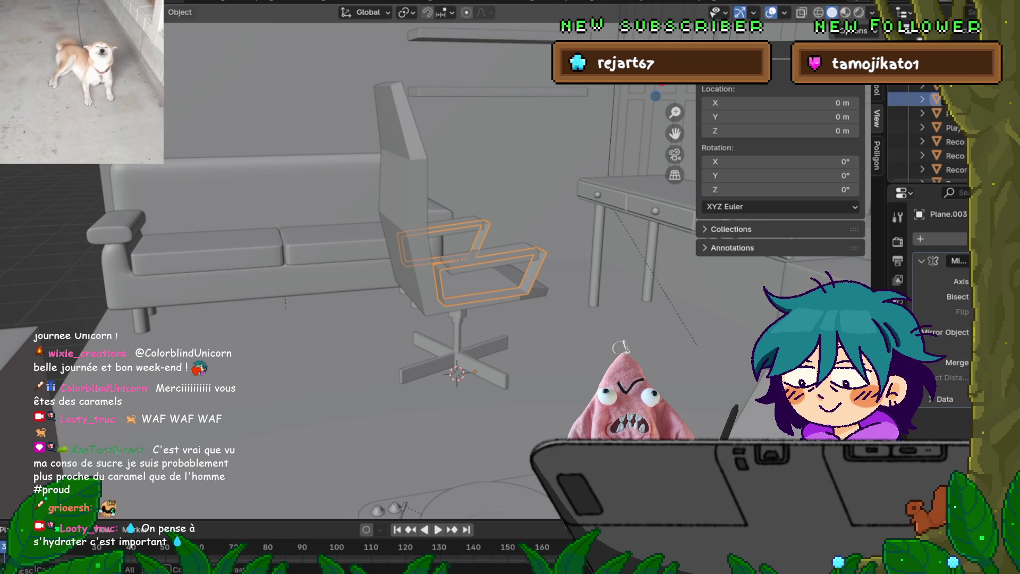
key("Return")
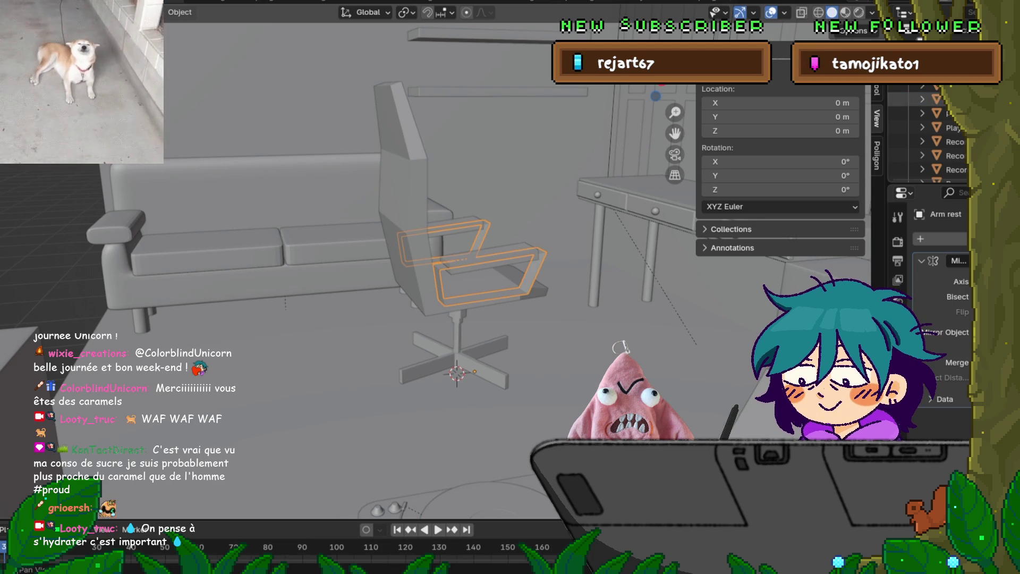
left_click(913, 94)
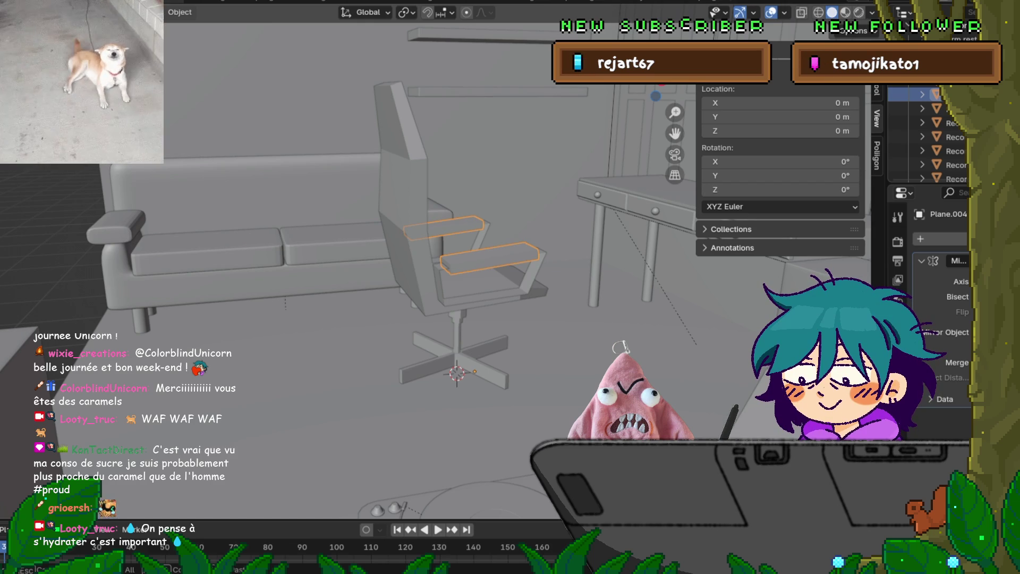
type("Arm rest c")
key("Return")
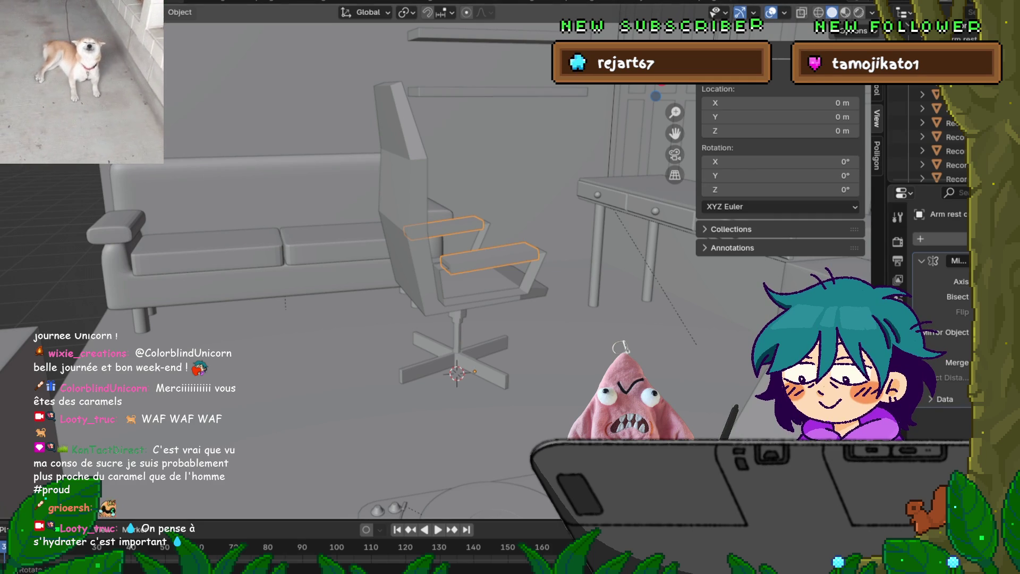
left_click(481, 345)
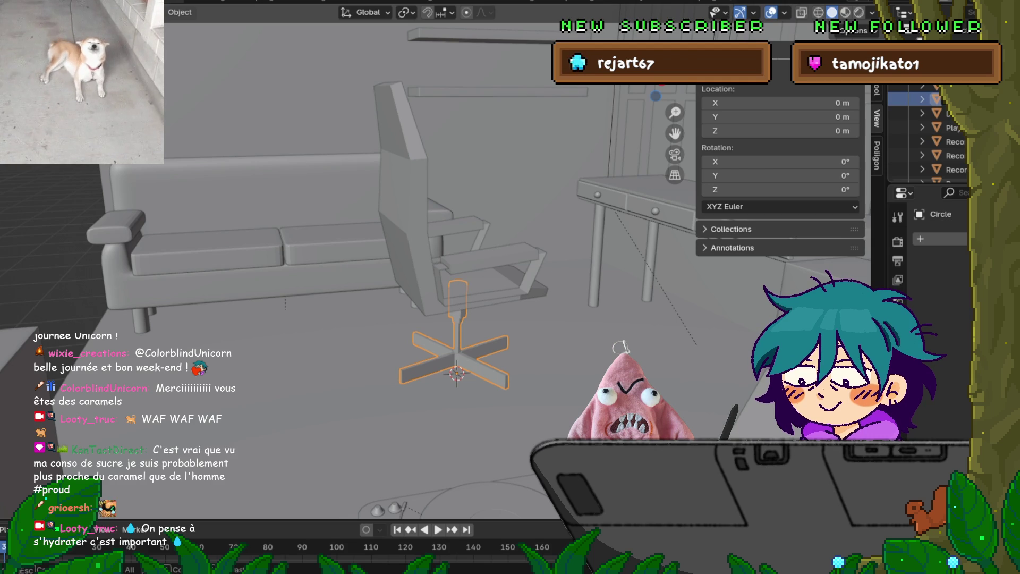
type("hair legs")
Name the base Chair legs and parent it and the armrests to Chair, keeping transforms.
key("Return")
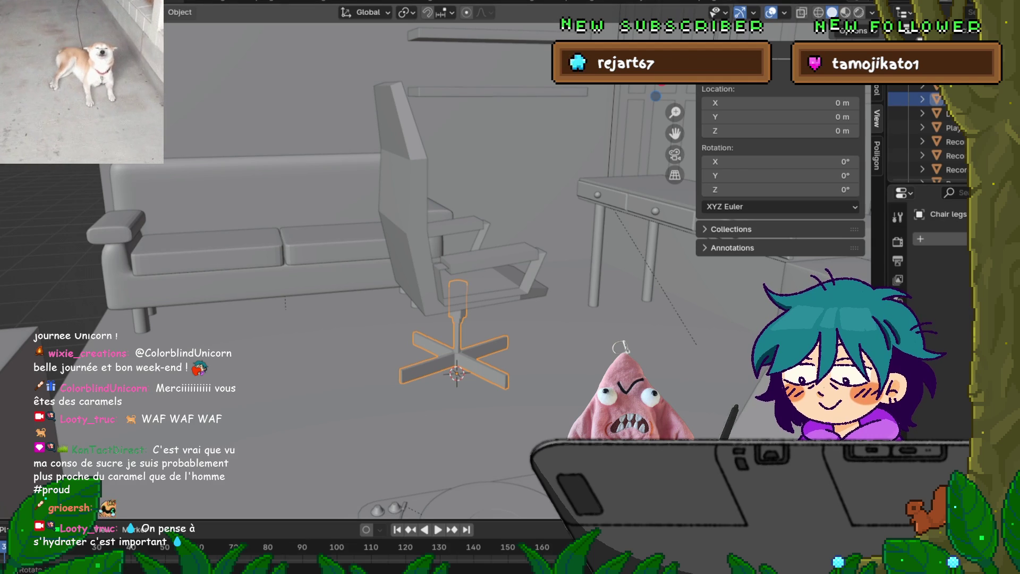
left_click(488, 255, "shift")
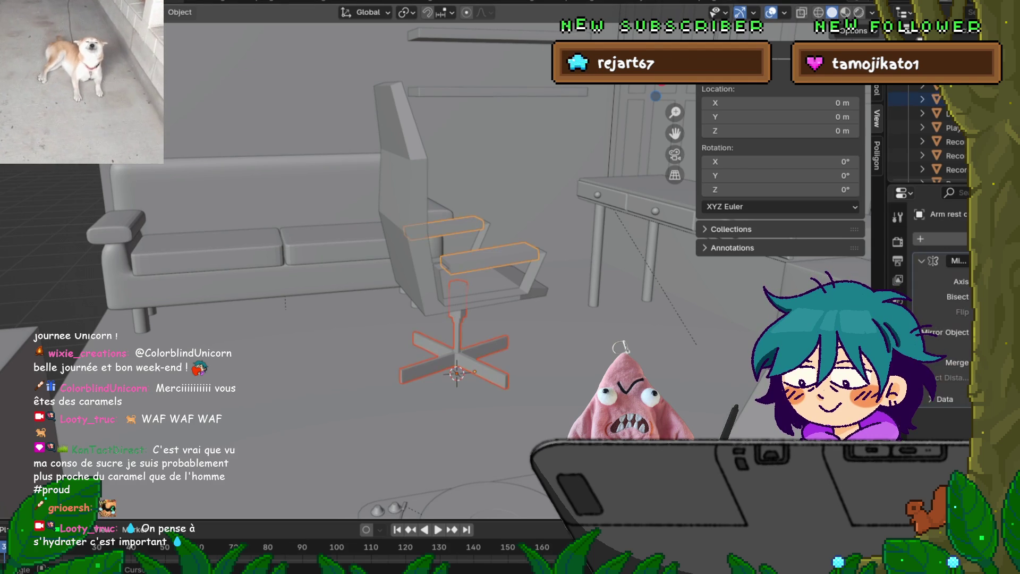
left_click(533, 276, "shift")
left_click(404, 186, "shift")
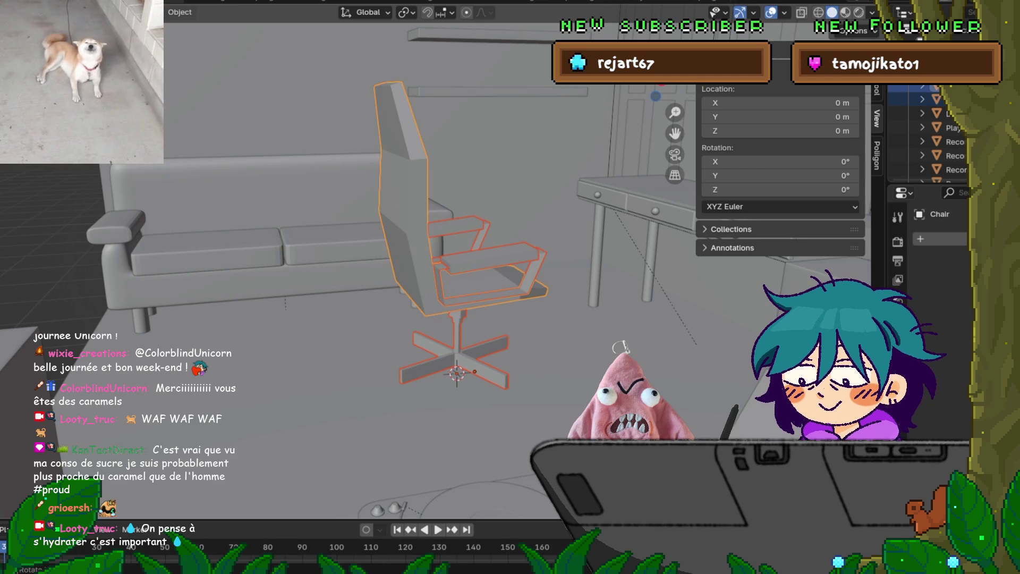
key("ctrl+p")
left_click(345, 278)
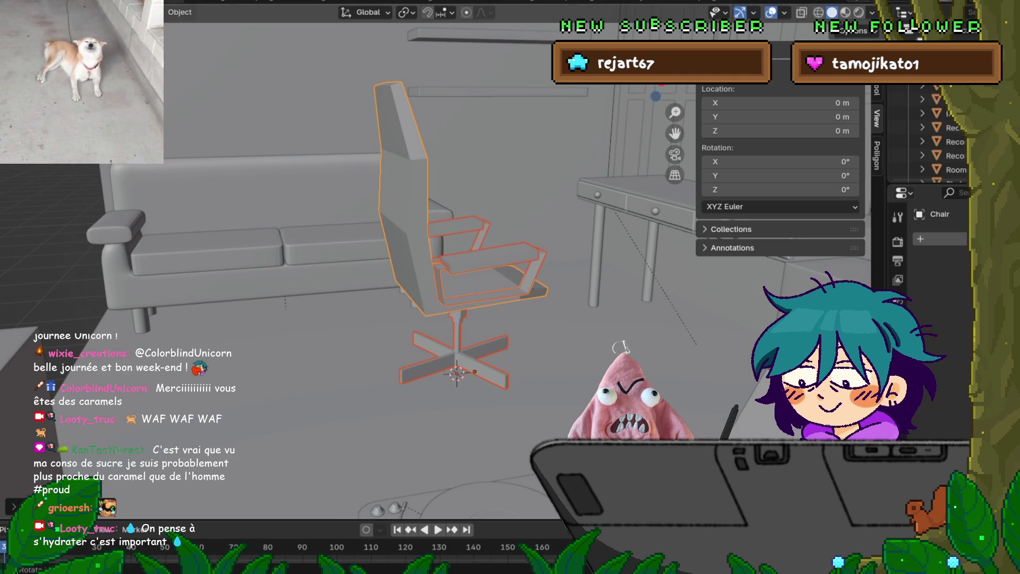
Move the assembled chair to a new spot in front of the sofa and frame it.
key("g")
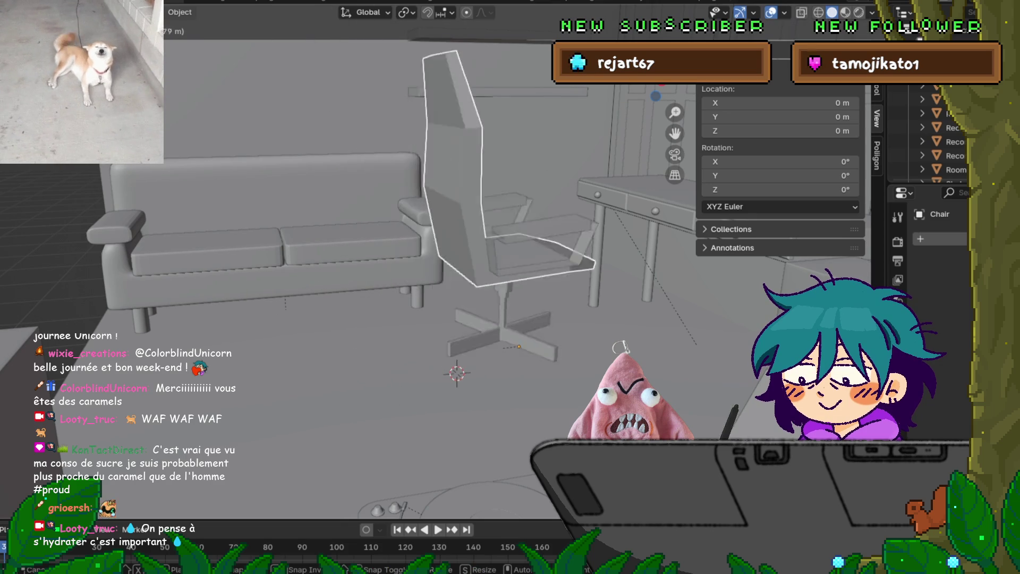
key("Escape")
scroll(457, 266, "down", 5)
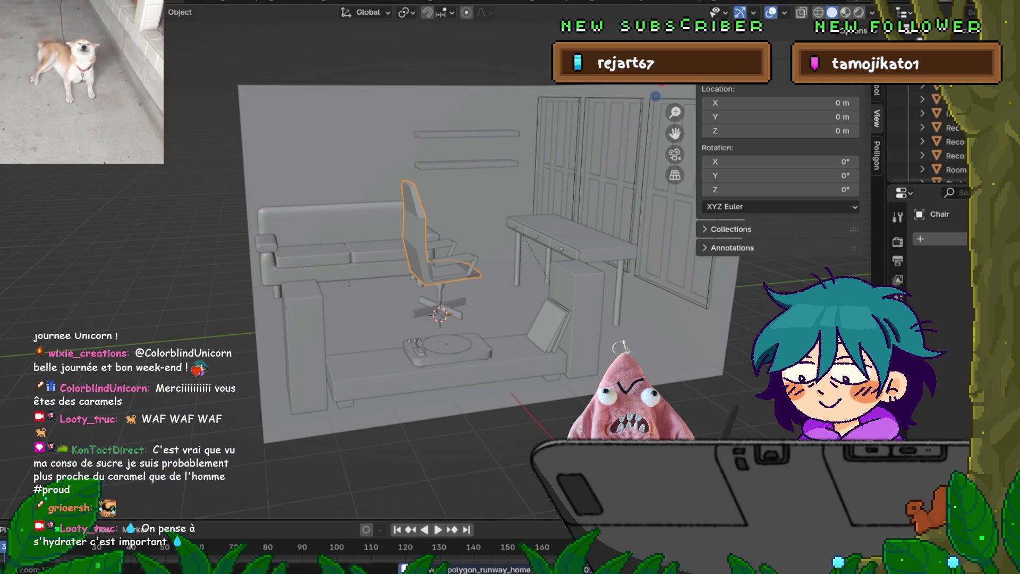
middle_click_drag(457, 265, 393, 245)
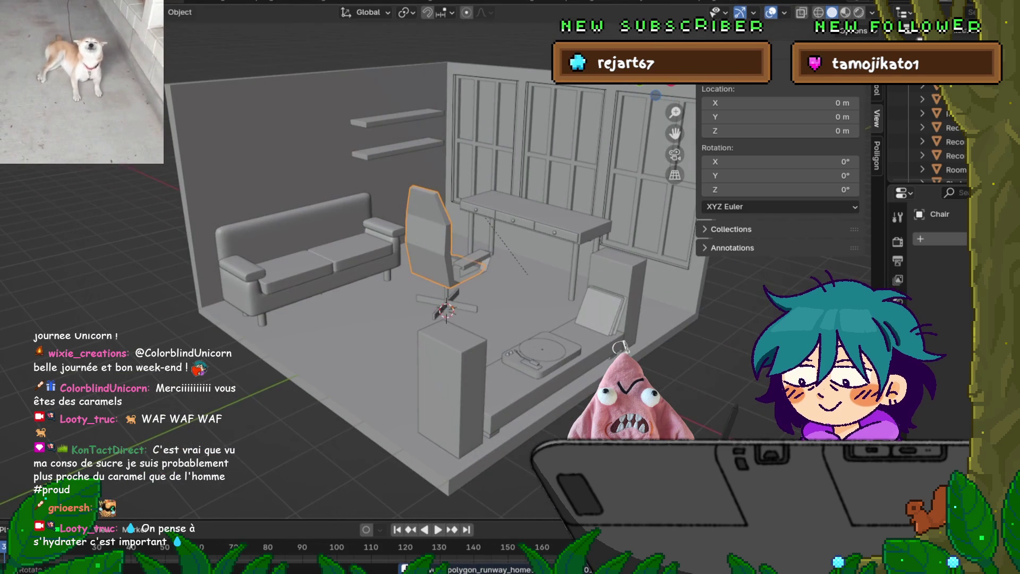
key("g")
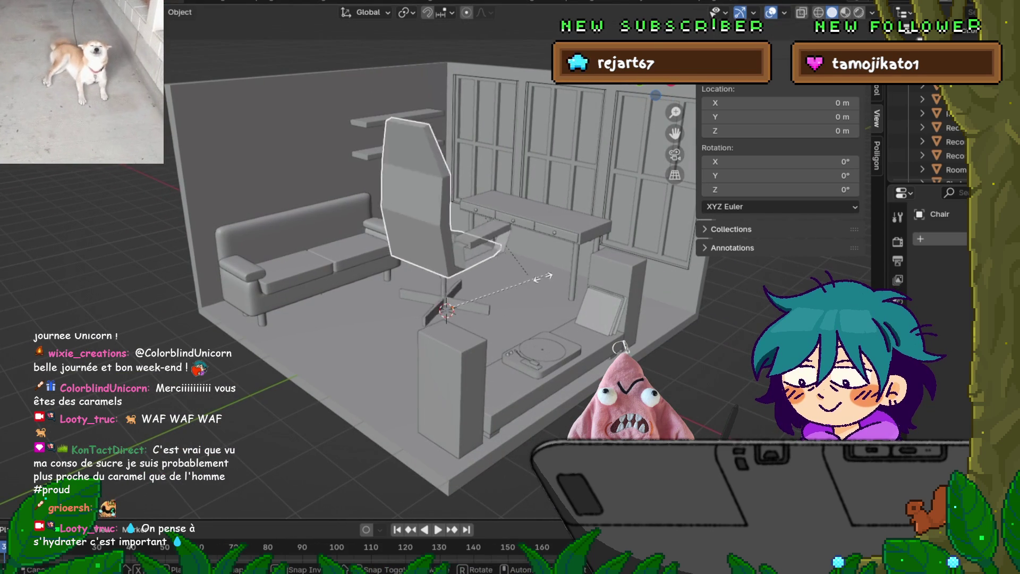
left_click(499, 267)
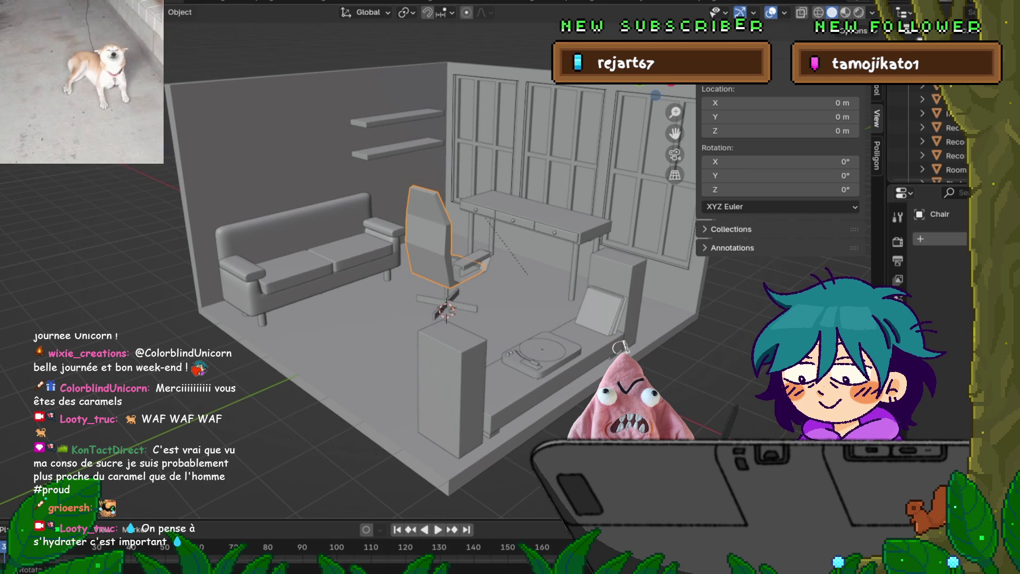
key("KP_Decimal")
mouse_move(425, 265)
middle_mouse_down()
mouse_move(467, 250)
mouse_move(440, 249)
mouse_move(425, 265)
mouse_move(441, 255)
middle_mouse_up()
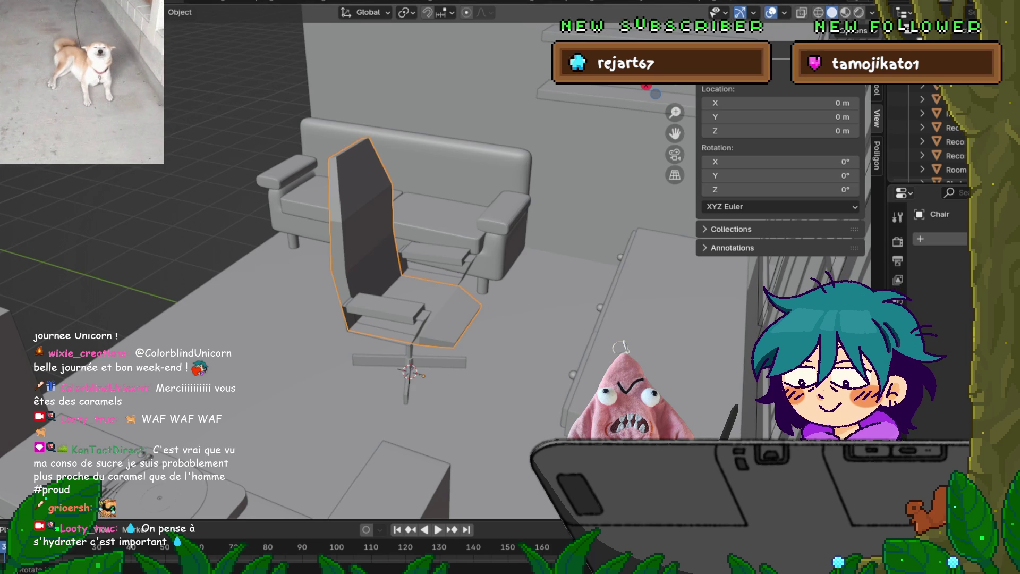
middle_click_drag(409, 372, 409, 357, "shift")
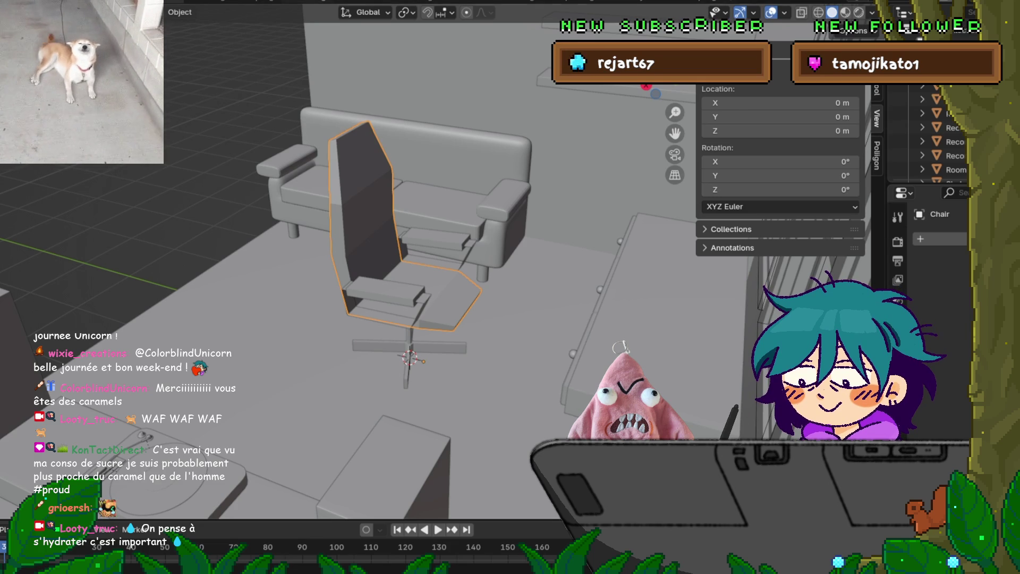
mouse_move(409, 371)
middle_mouse_down("shift")
mouse_move(409, 356)
mouse_move(420, 372)
mouse_move(478, 361)
mouse_move(430, 366)
middle_mouse_up("shift")
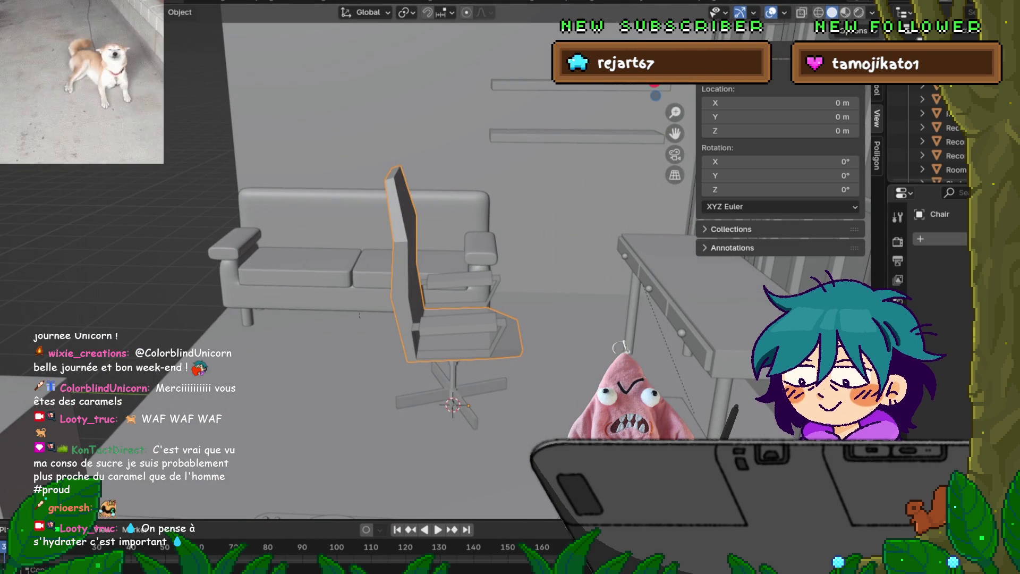
Add a Subdivision Surface modifier to the chair.
left_click(920, 238)
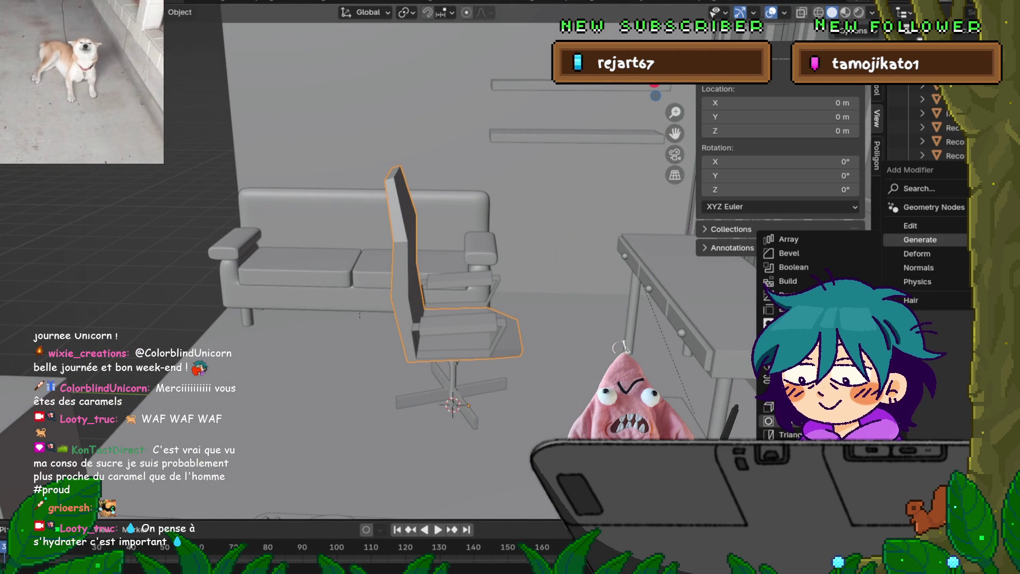
left_click(791, 420)
mouse_move(478, 266)
middle_mouse_down()
mouse_move(404, 286)
mouse_move(462, 270)
middle_mouse_up()
scroll(420, 266, "up", 2)
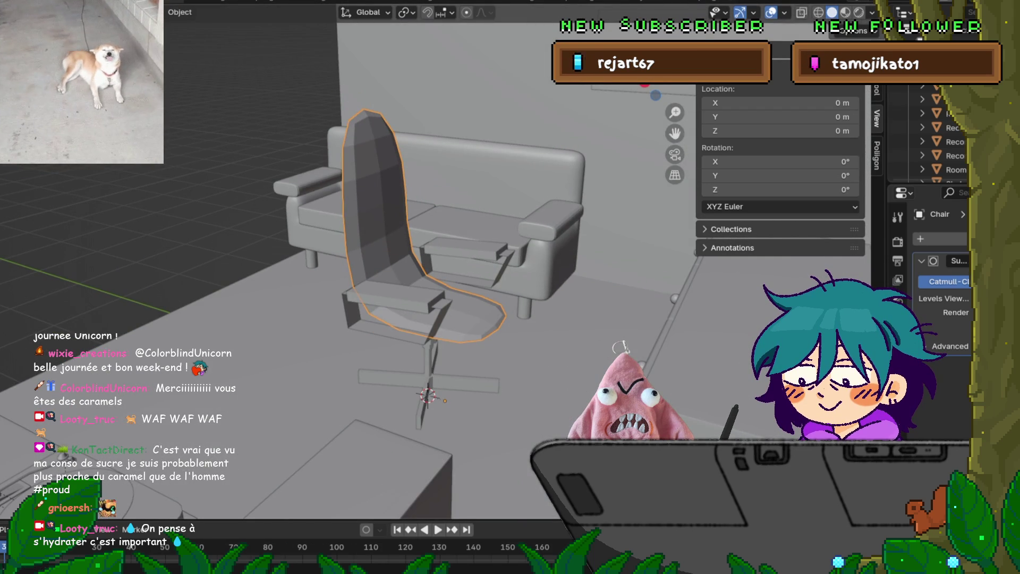
Apply Shade Smooth to the chair.
right_click(308, 266)
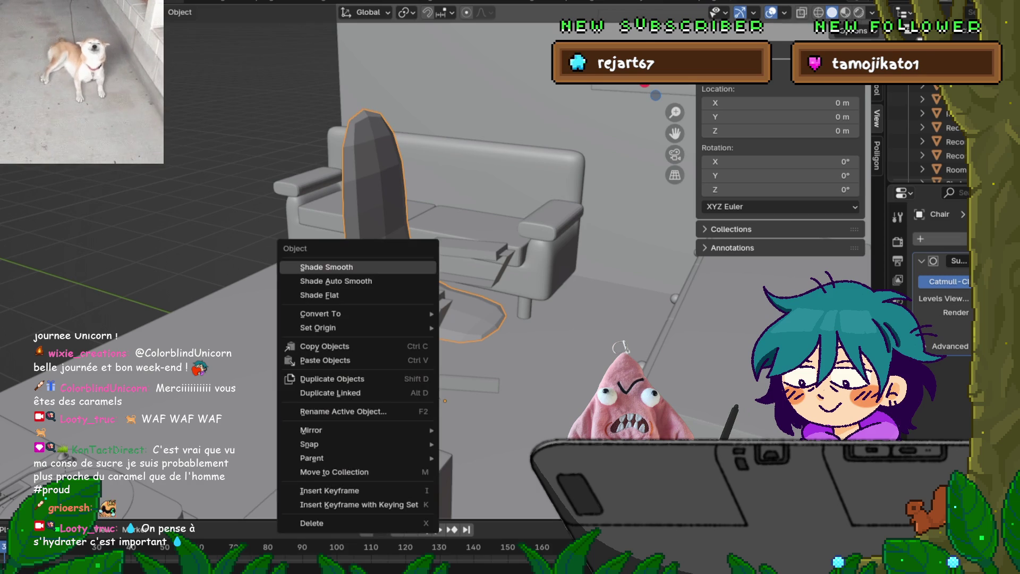
left_click(308, 266)
mouse_move(308, 266)
middle_mouse_down()
mouse_move(329, 250)
mouse_move(308, 255)
mouse_move(401, 252)
mouse_move(305, 240)
middle_mouse_up()
key("Tab")
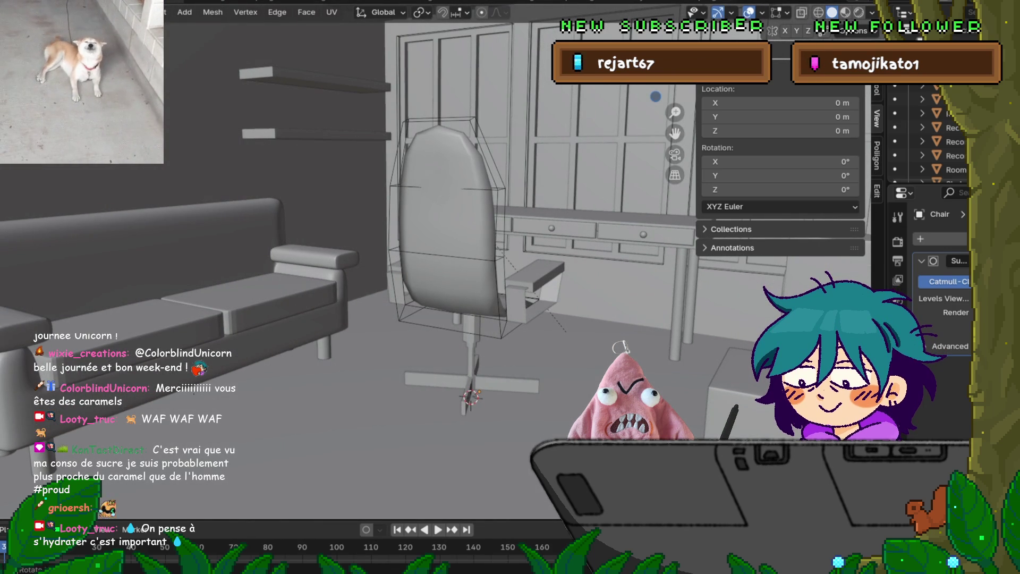
Add a loop cut across the backrest and slide it into position.
key("ctrl+r")
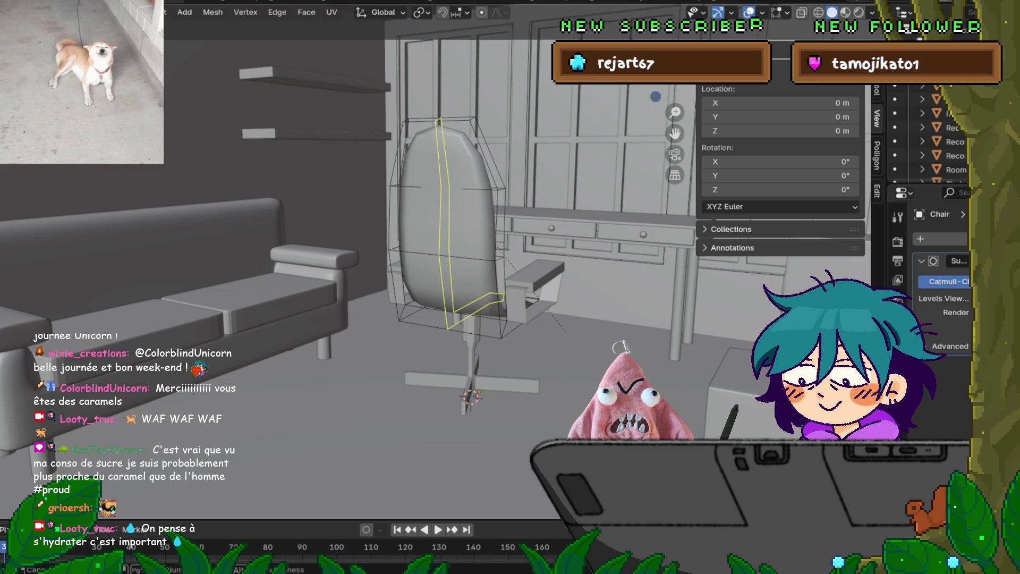
scroll(457, 223, "up", 1)
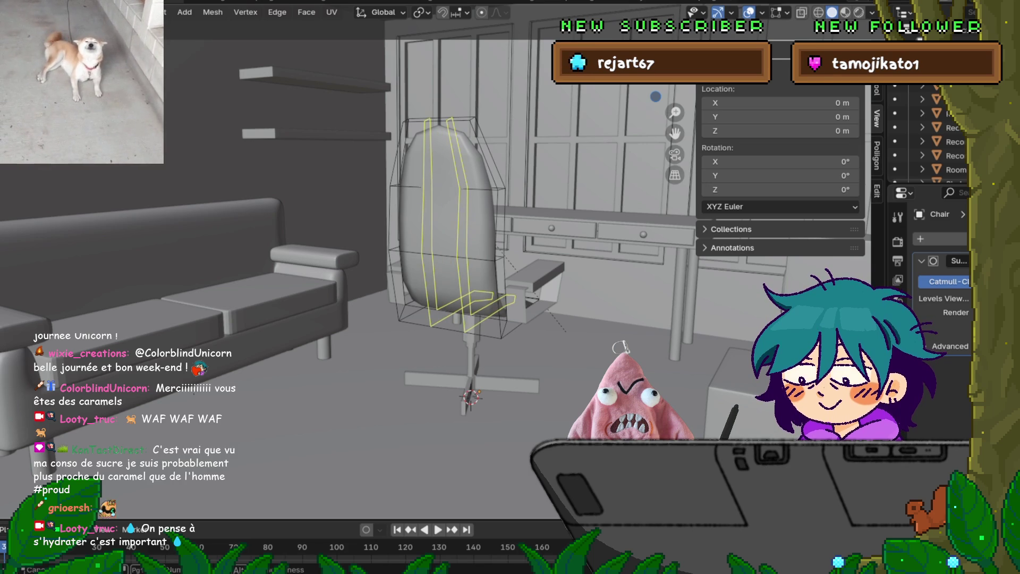
scroll(457, 223, "down", 1)
left_click(448, 223)
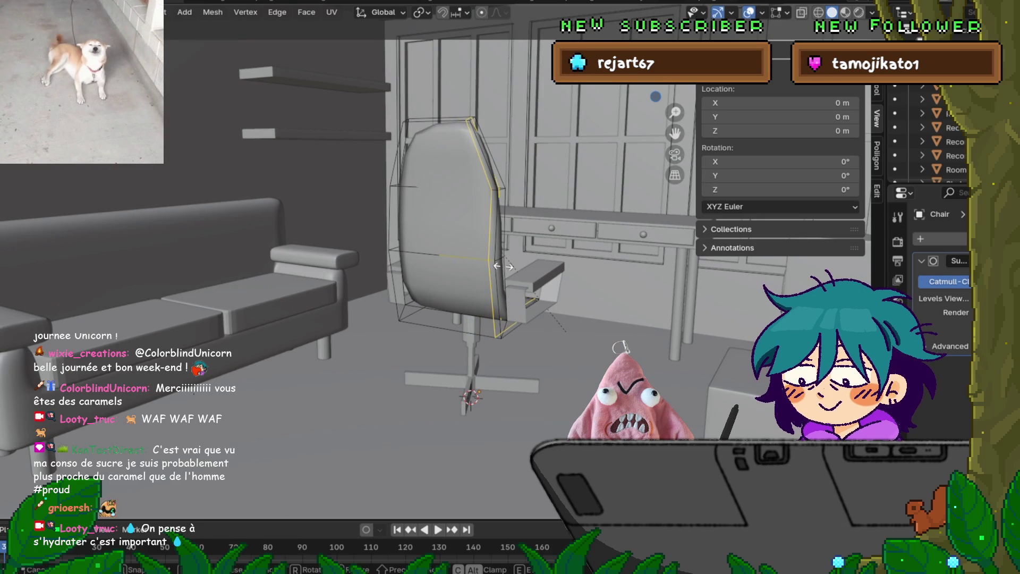
left_click(502, 266)
middle_click_drag(502, 266, 499, 228)
scroll(425, 265, "up", 4)
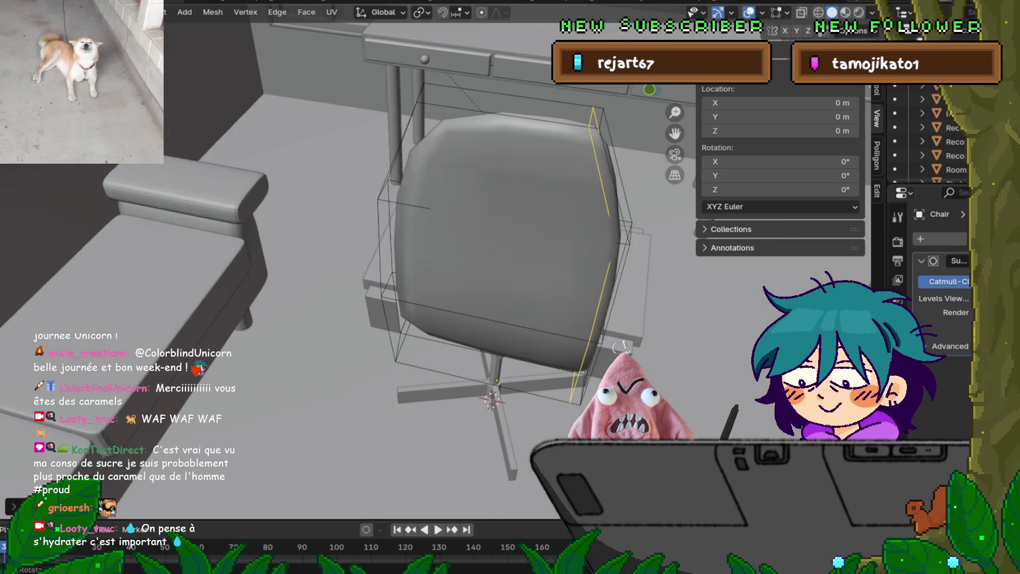
scroll(425, 265, "down", 1)
key("alt+a")
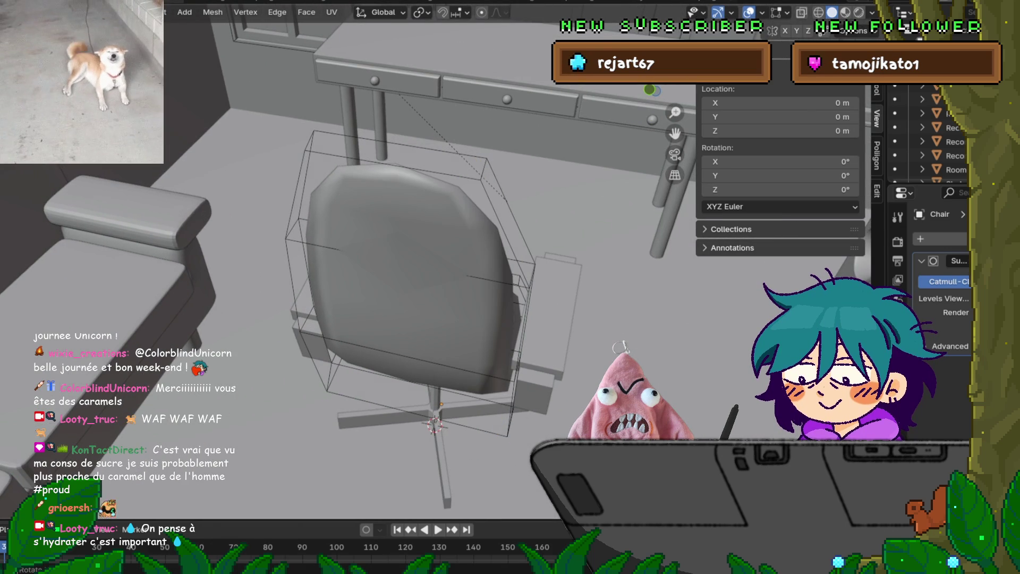
Add two more backrest loop cuts, one at its edge and one near its left side.
key("ctrl+r")
left_click(471, 255)
left_click_drag(552, 280, 585, 293)
left_click(585, 293)
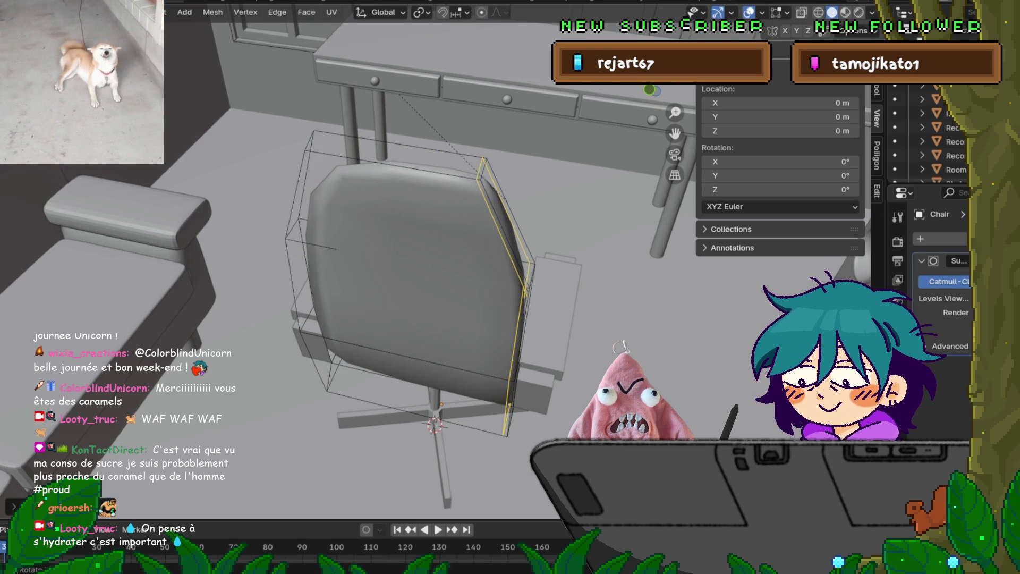
key("ctrl+r")
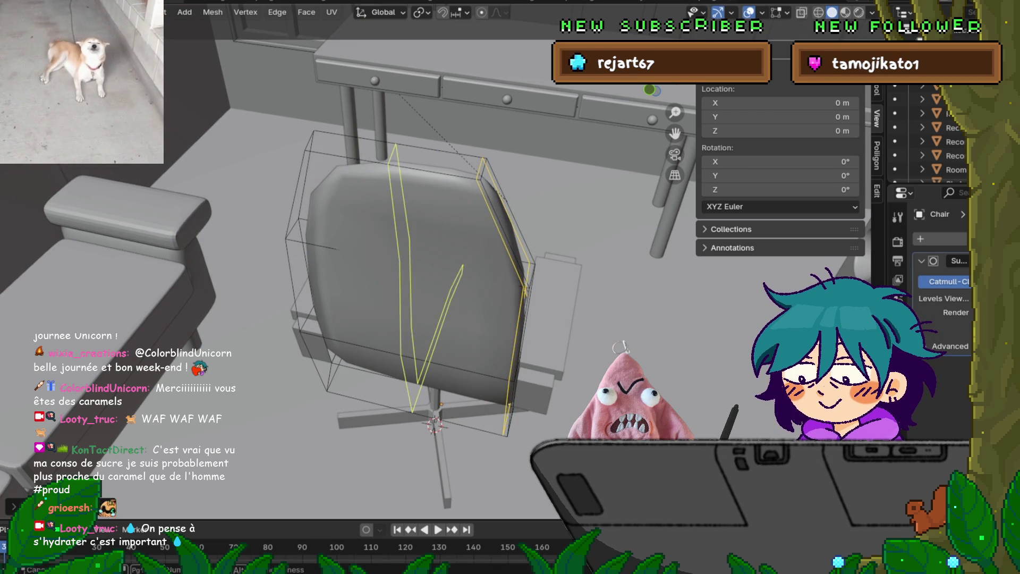
left_click(357, 171)
left_click(334, 171)
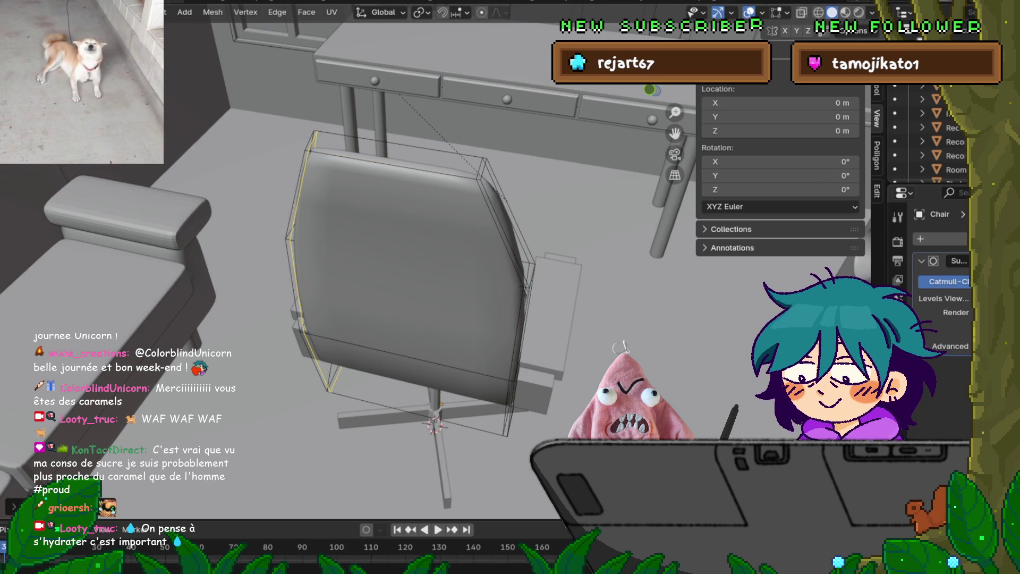
mouse_move(436, 319)
middle_mouse_down()
mouse_move(436, 213)
mouse_move(489, 212)
middle_mouse_up()
Add edge loops near the backrest top and near the seat's front edge.
key("ctrl+r")
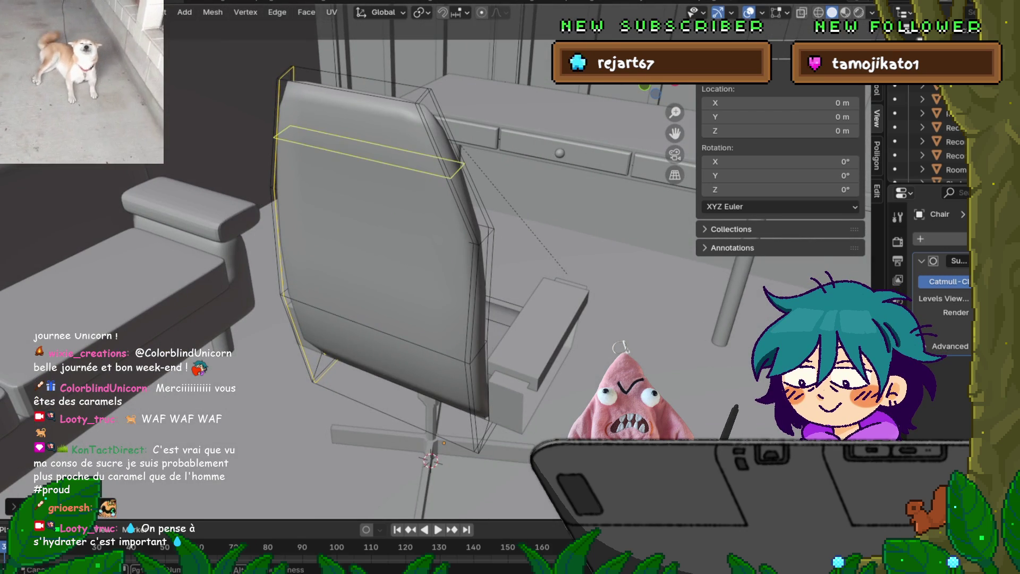
left_click(289, 132)
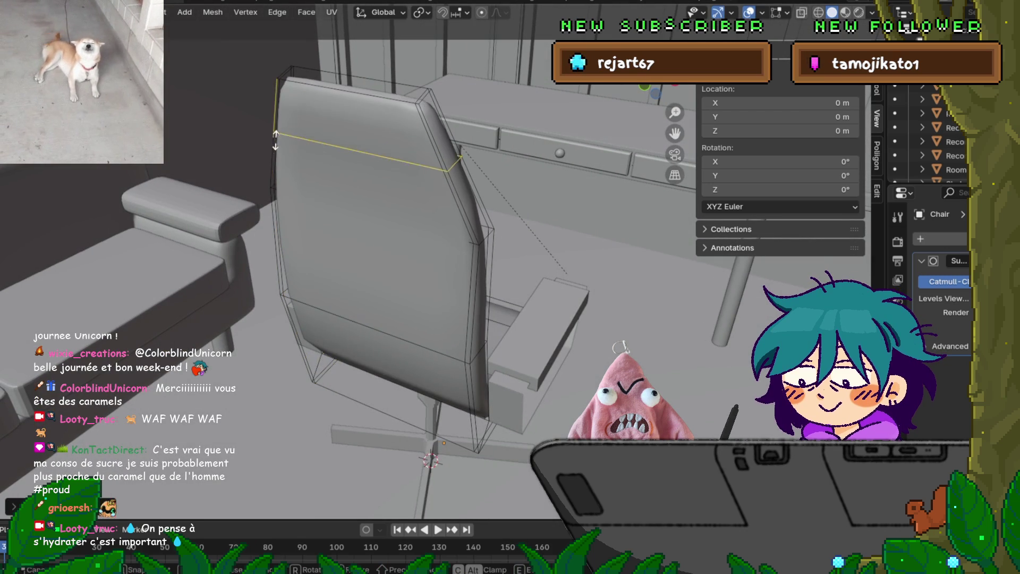
left_click(290, 95)
mouse_move(290, 95)
middle_mouse_down()
mouse_move(489, 229)
mouse_move(404, 191)
middle_mouse_up()
scroll(489, 229, "up", 5)
scroll(488, 229, "down", 3)
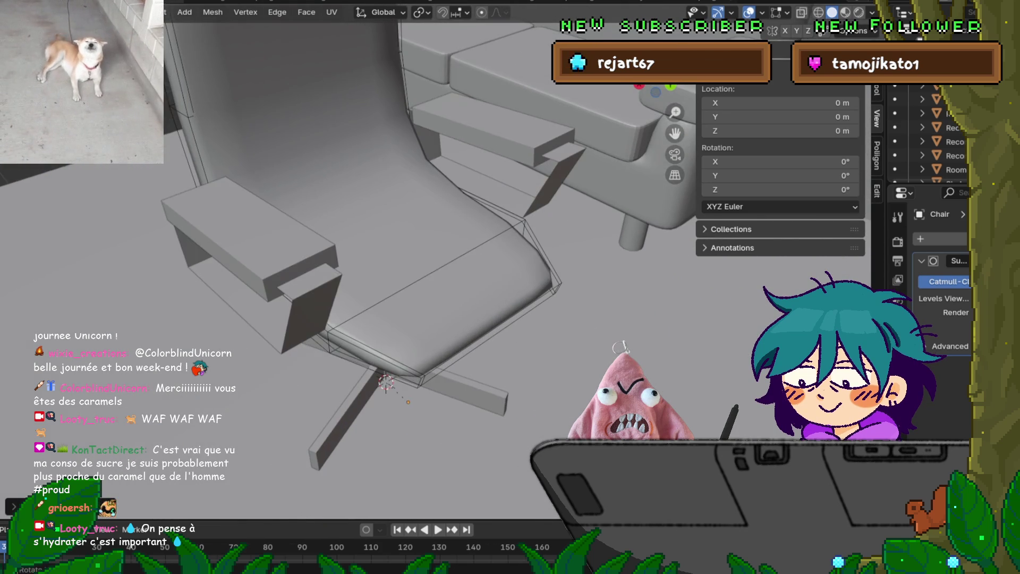
key("ctrl+r")
left_click(425, 390)
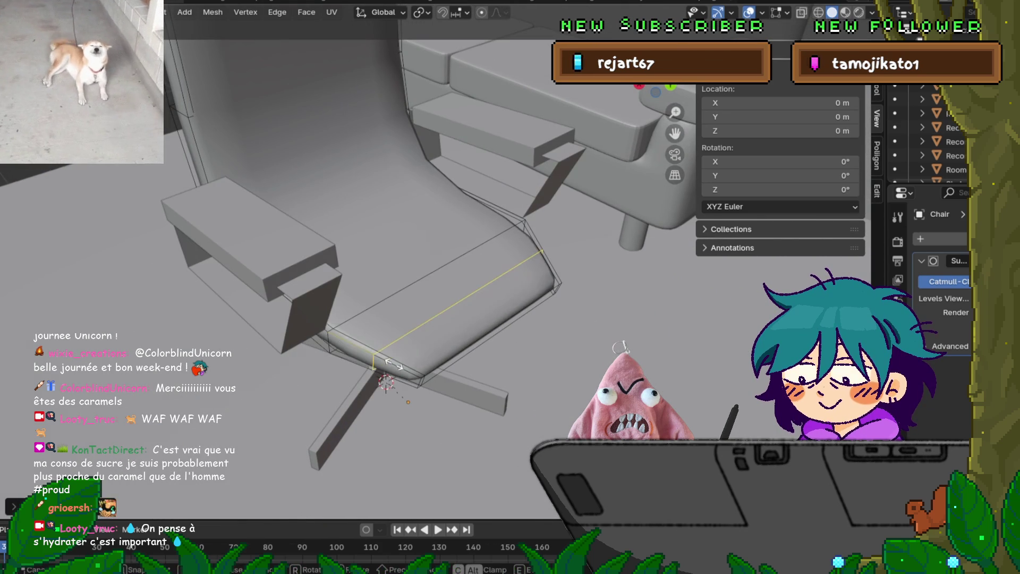
left_click(429, 393)
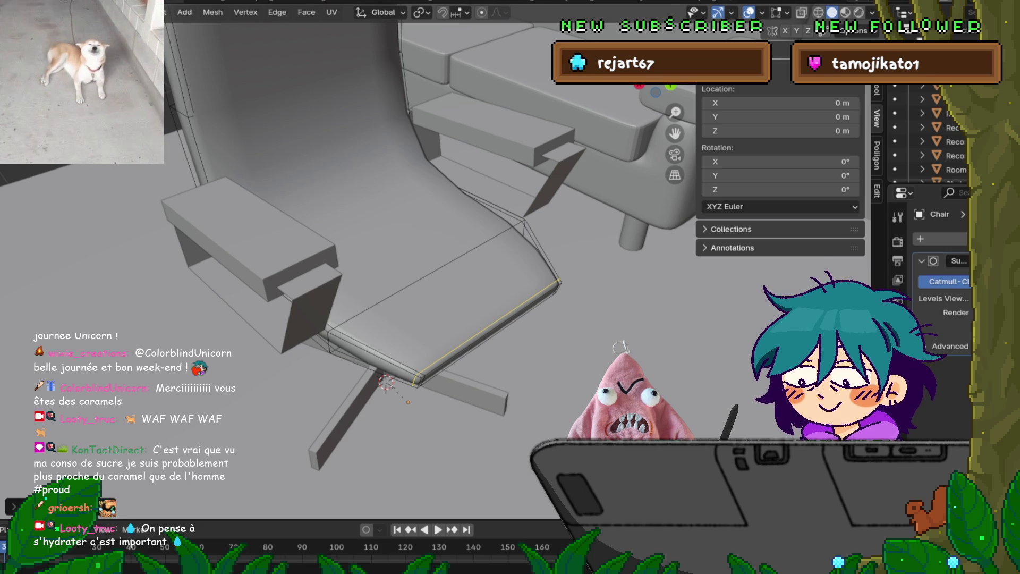
Add two more loop cuts on the chair seat, one near the backrest-to-seat bend.
mouse_move(372, 265)
middle_mouse_down()
mouse_move(478, 260)
mouse_move(244, 275)
middle_mouse_up()
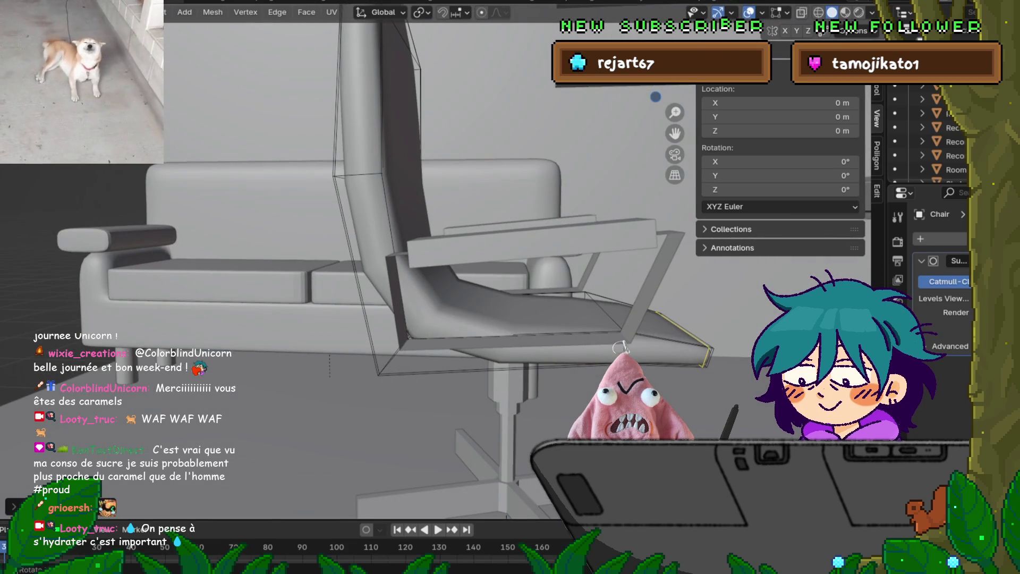
key("ctrl+r")
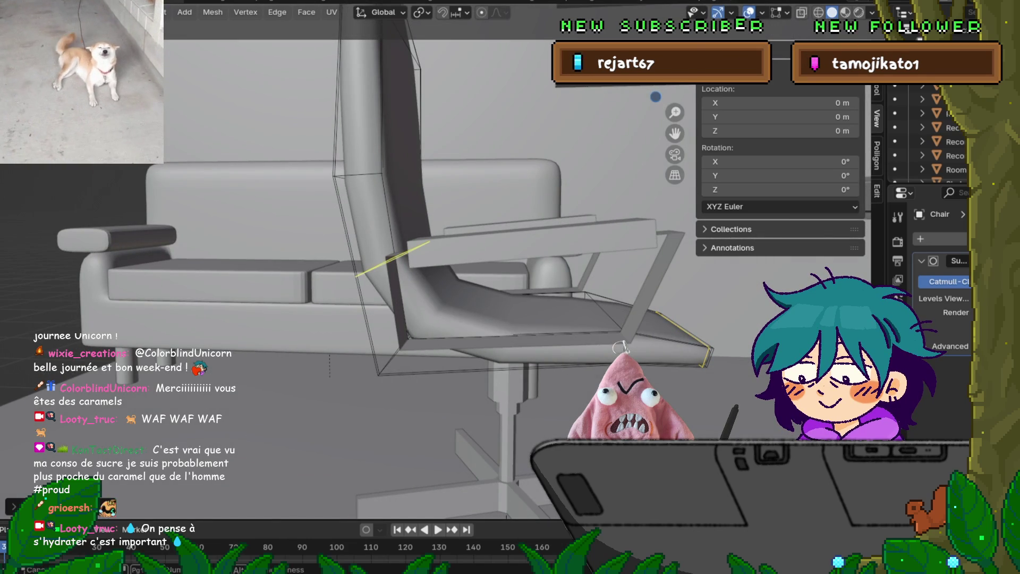
left_click(393, 260)
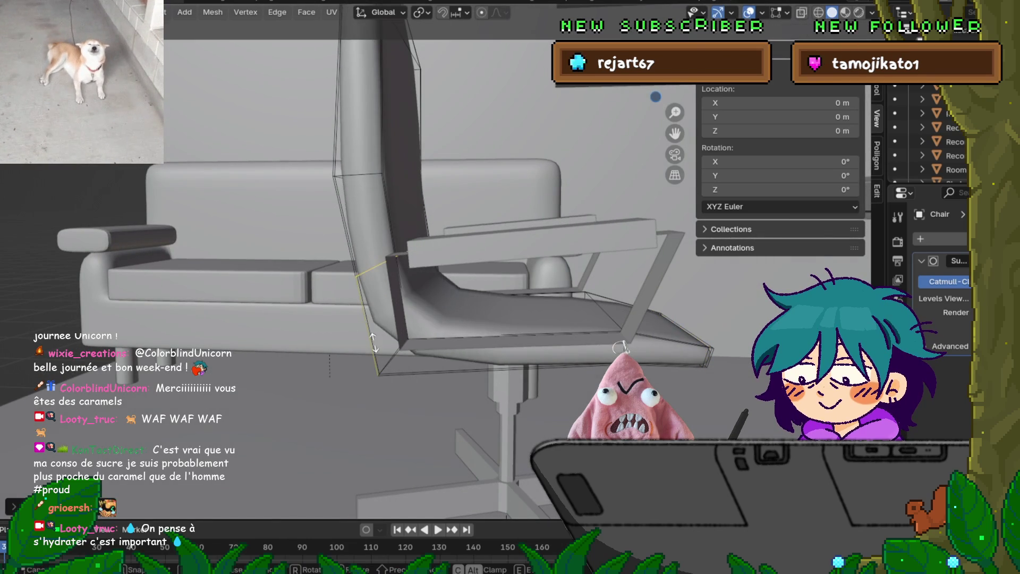
left_click(404, 393)
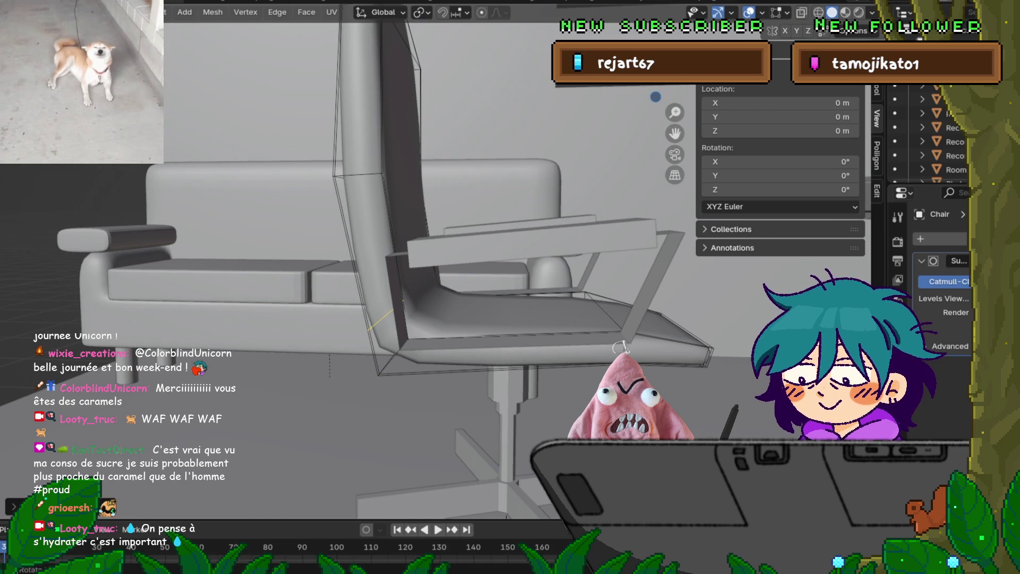
key("ctrl+r")
left_click(372, 367)
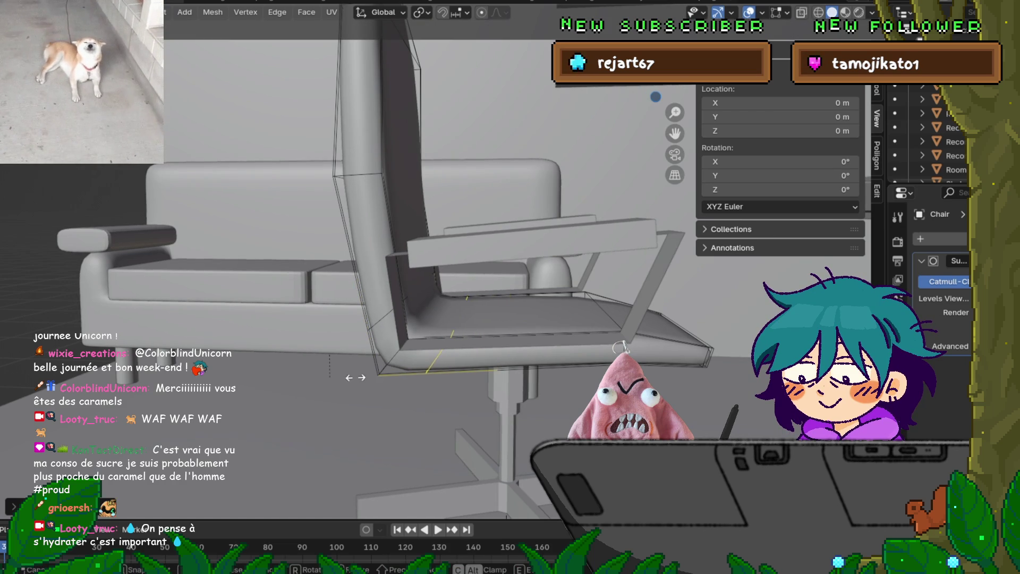
left_click(379, 377)
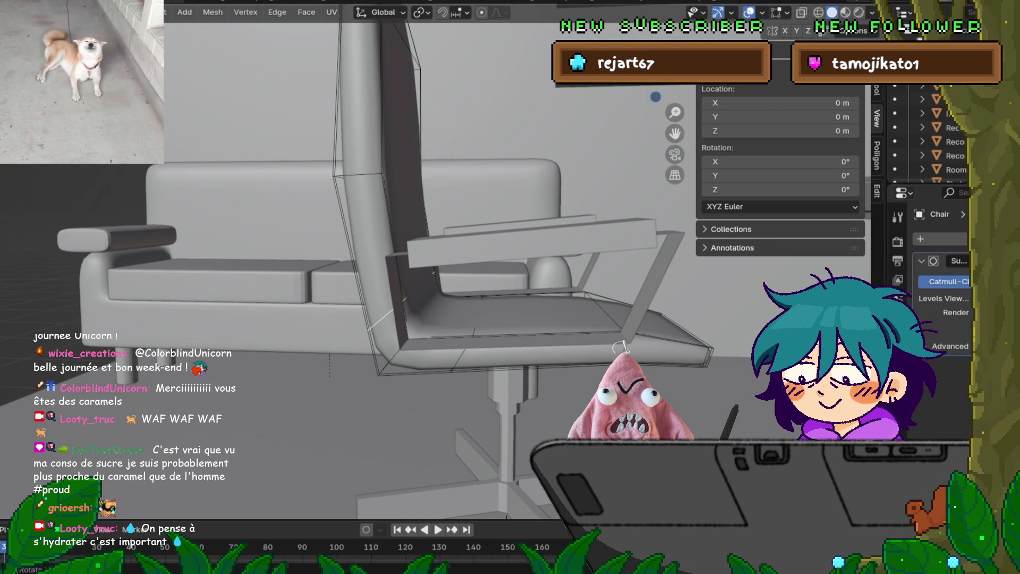
Move a backrest edge loop along the Y axis.
left_click(377, 303)
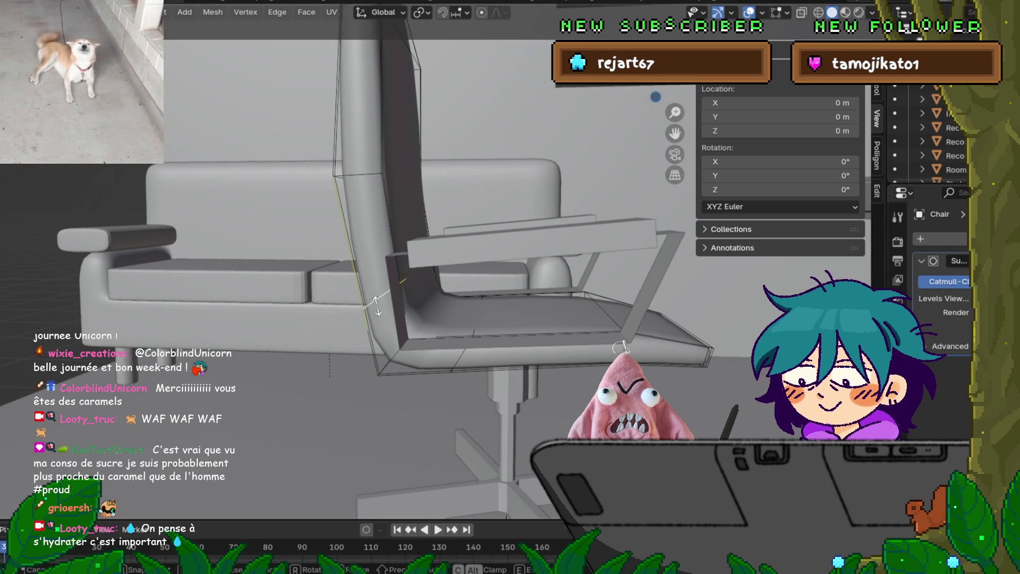
key("g")
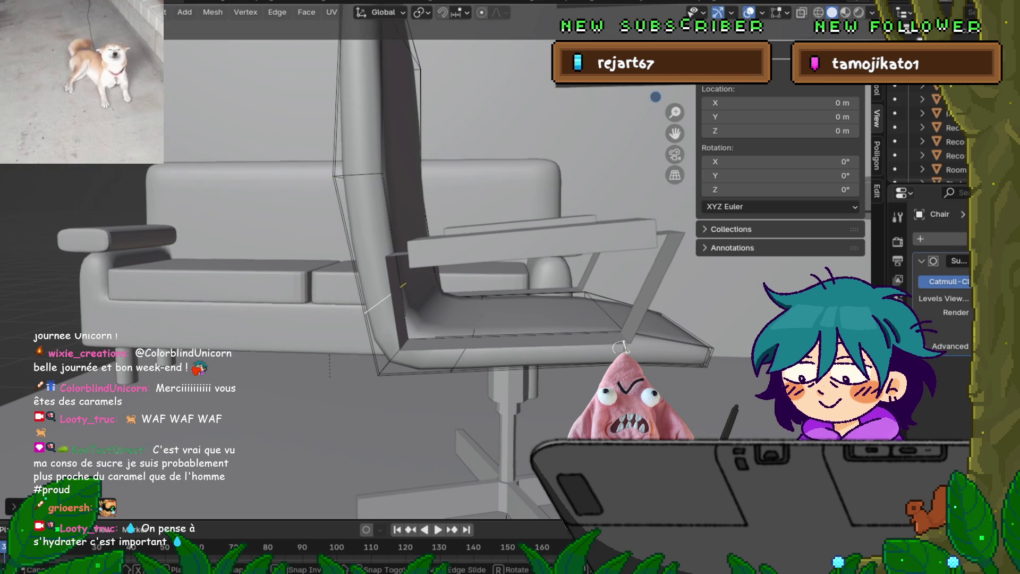
key("z")
key("y")
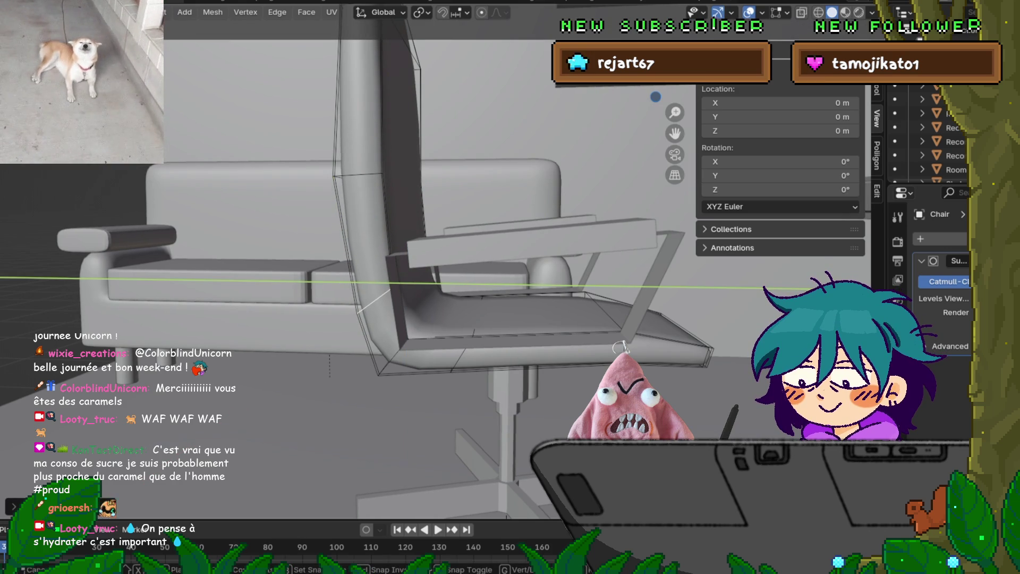
key("Return")
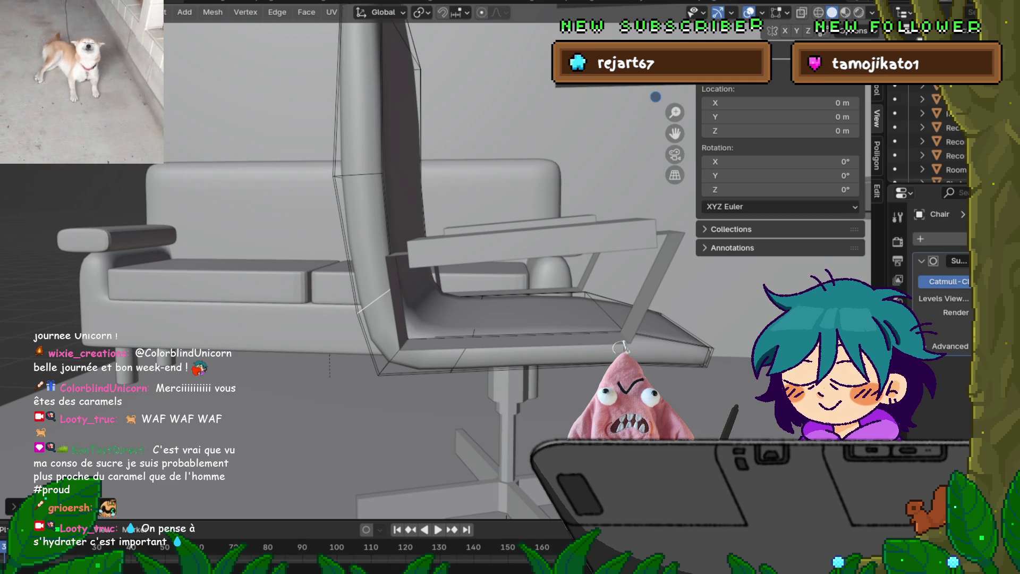
Add a horizontal edge loop across the upper backrest.
scroll(436, 260, "up", 5)
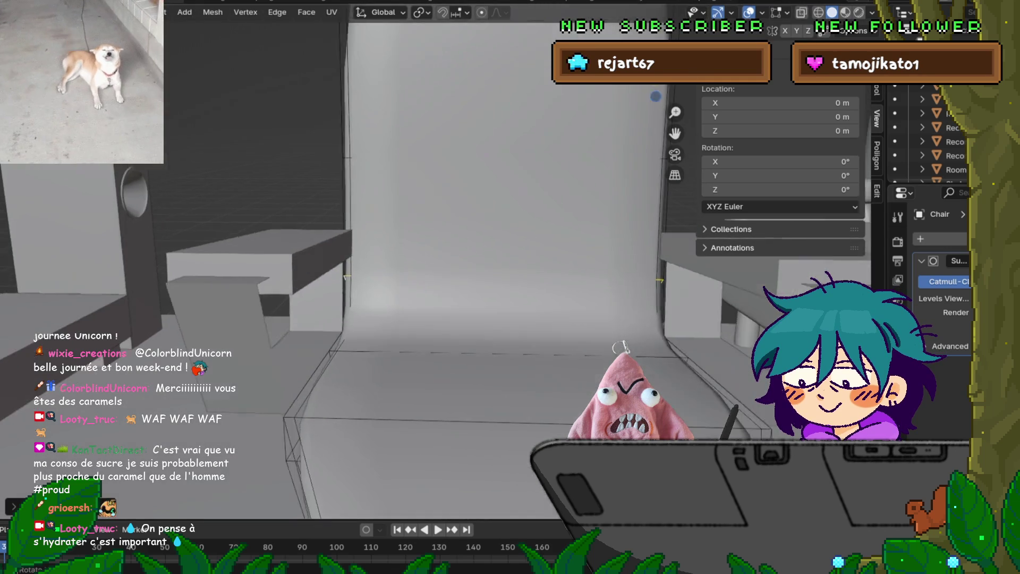
scroll(356, 260, "down", 5)
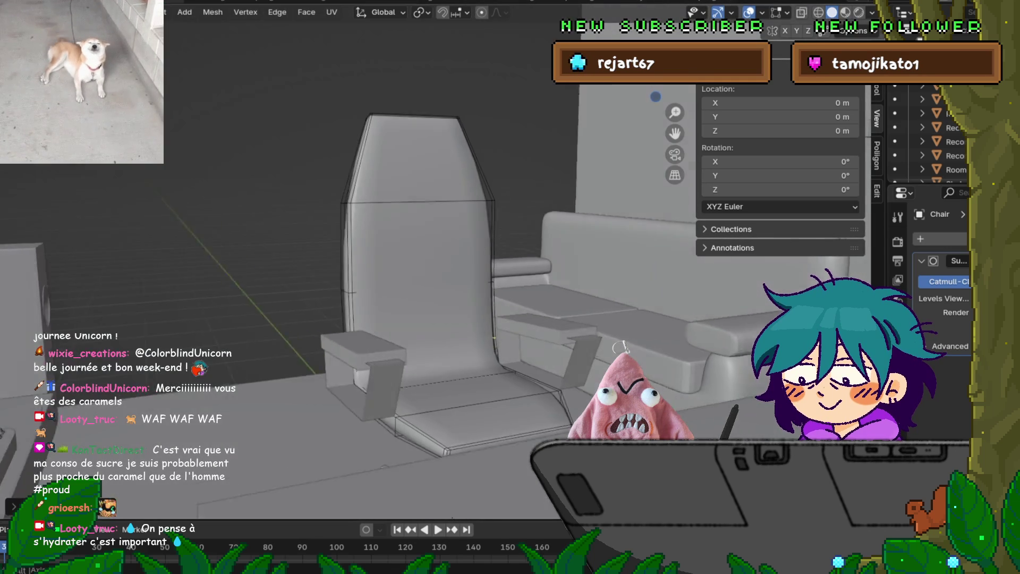
middle_click_drag(356, 260, 237, 240)
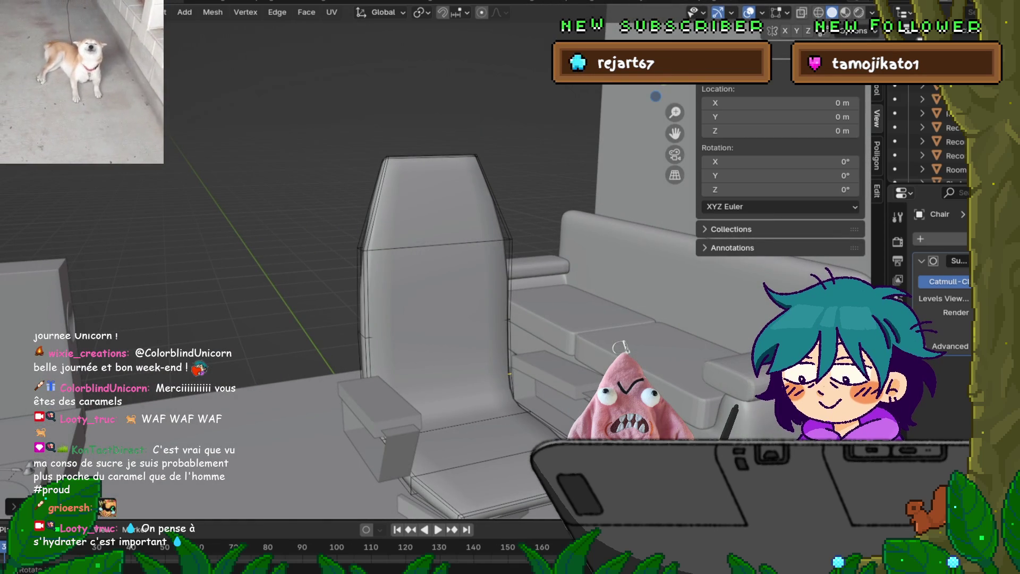
key("ctrl+r")
left_click(491, 197)
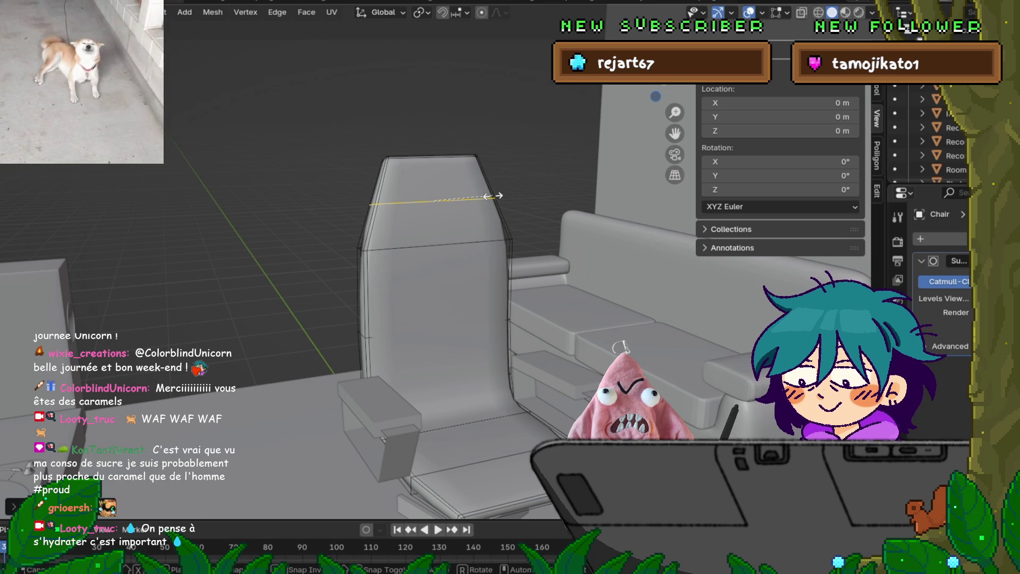
key("x")
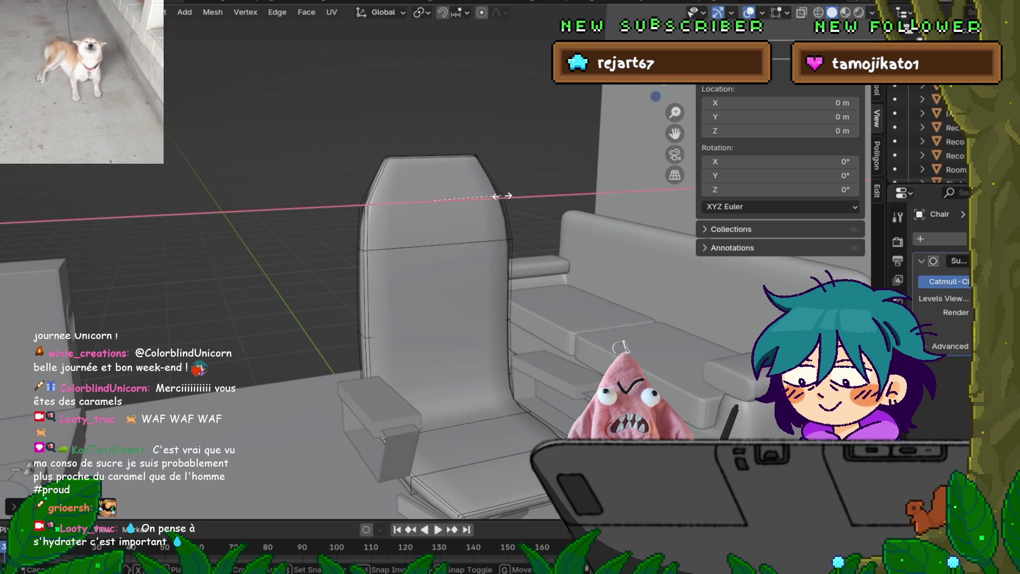
left_click(498, 196)
mouse_move(498, 197)
middle_mouse_down()
mouse_move(478, 201)
mouse_move(502, 198)
middle_mouse_up()
Shift the lower backrest edge loop along the X axis.
left_click(436, 245, "alt")
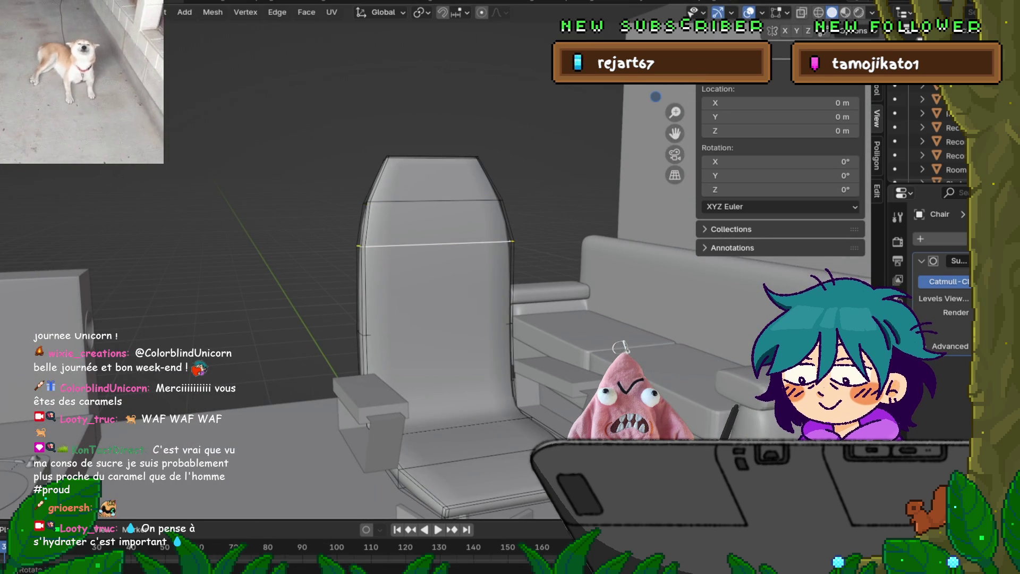
key("g")
key("x")
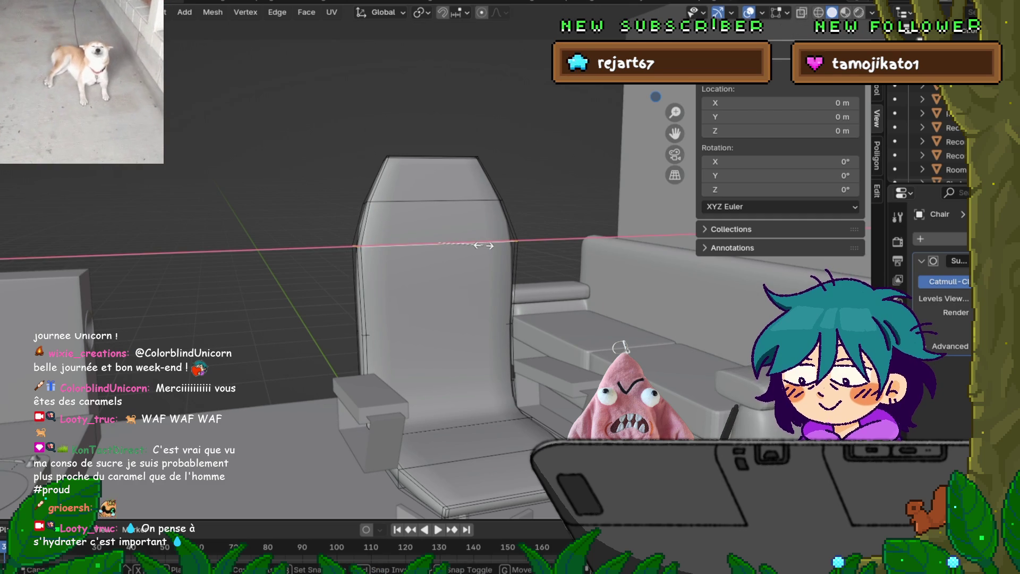
left_click(483, 245)
mouse_move(484, 245)
middle_mouse_down()
mouse_move(383, 249)
mouse_move(345, 286)
mouse_move(366, 333)
mouse_move(324, 318)
mouse_move(371, 318)
mouse_move(308, 325)
mouse_move(356, 319)
mouse_move(377, 273)
middle_mouse_up()
scroll(430, 272, "up", 2)
Select the seat's front edge, growing and shrinking the selection to isolate it.
scroll(680, 467, "up", 3)
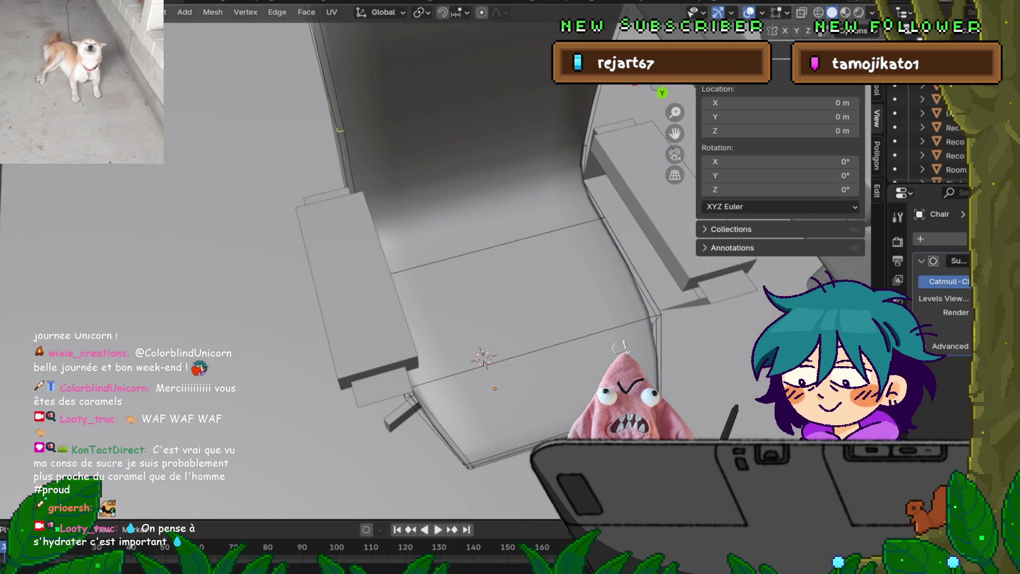
left_click(441, 338)
middle_click_drag(441, 338, 436, 290)
key("ctrl+KP_Add")
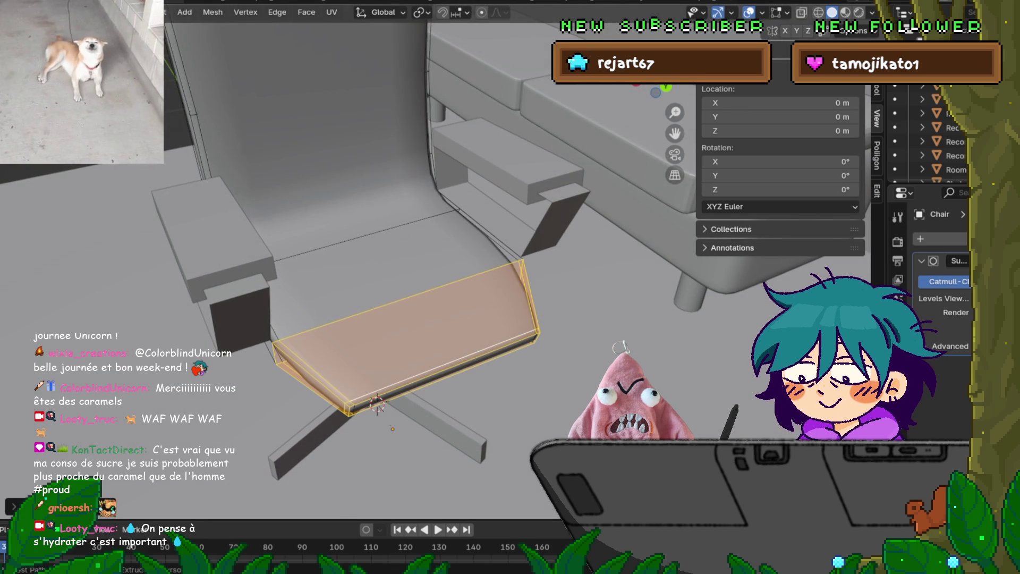
key("ctrl+KP_Add")
key("ctrl+z")
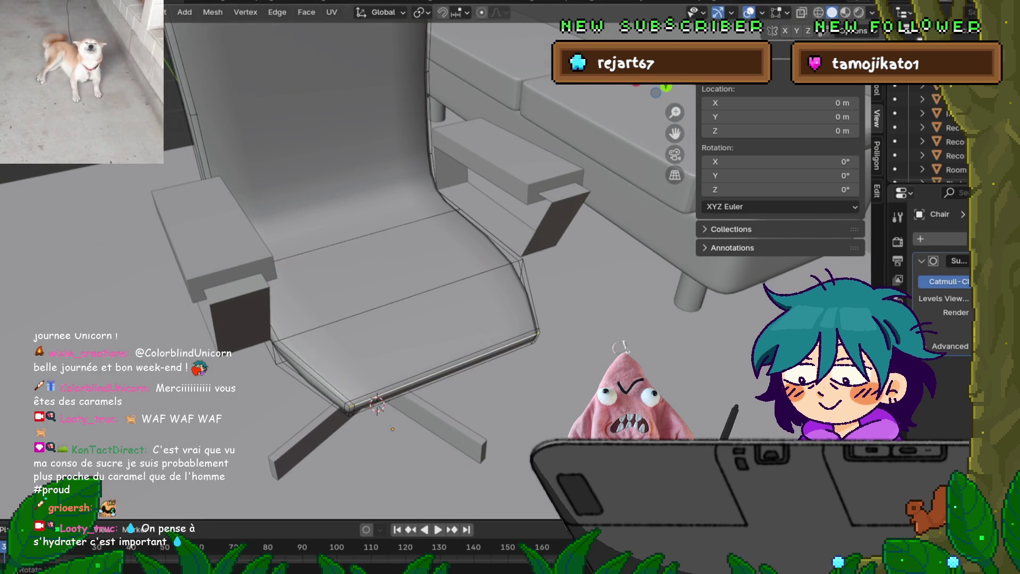
key("ctrl+z")
key("ctrl+z")
key("ctrl+z")
key("ctrl+KP_Add")
key("ctrl+KP_Add")
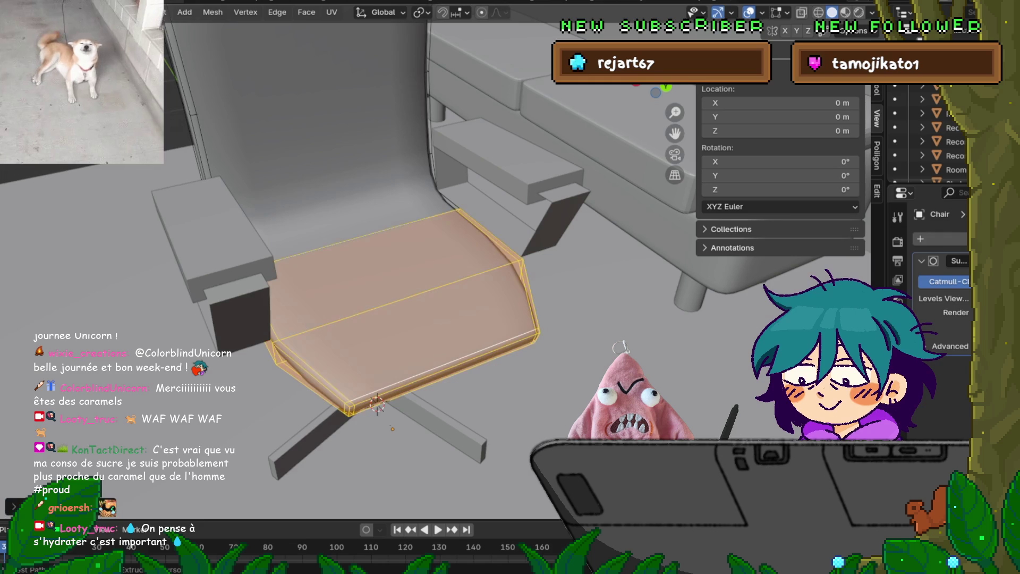
key("ctrl+KP_Subtract")
key("ctrl+KP_Subtract")
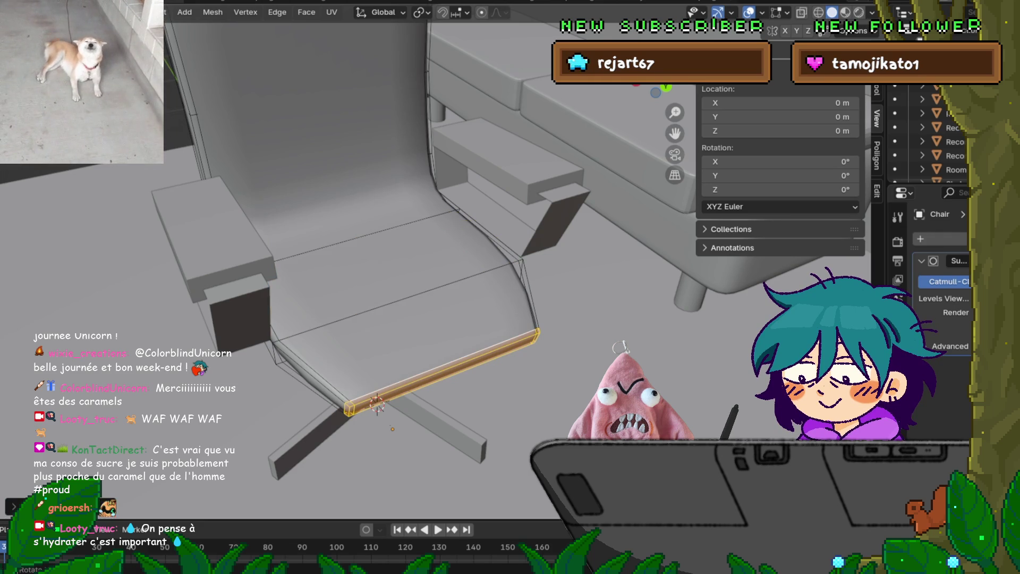
In top view, move the seat's front edge along the Y axis.
key("KP_7")
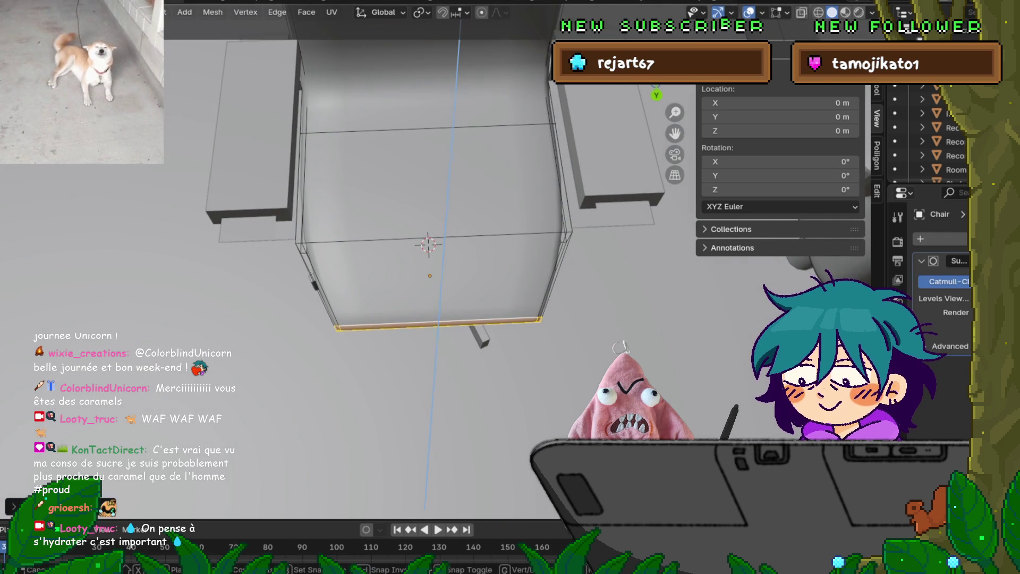
key("g")
key("x")
key("y")
key("Return")
mouse_move(425, 265)
middle_mouse_down()
mouse_move(374, 170)
mouse_move(313, 175)
middle_mouse_up()
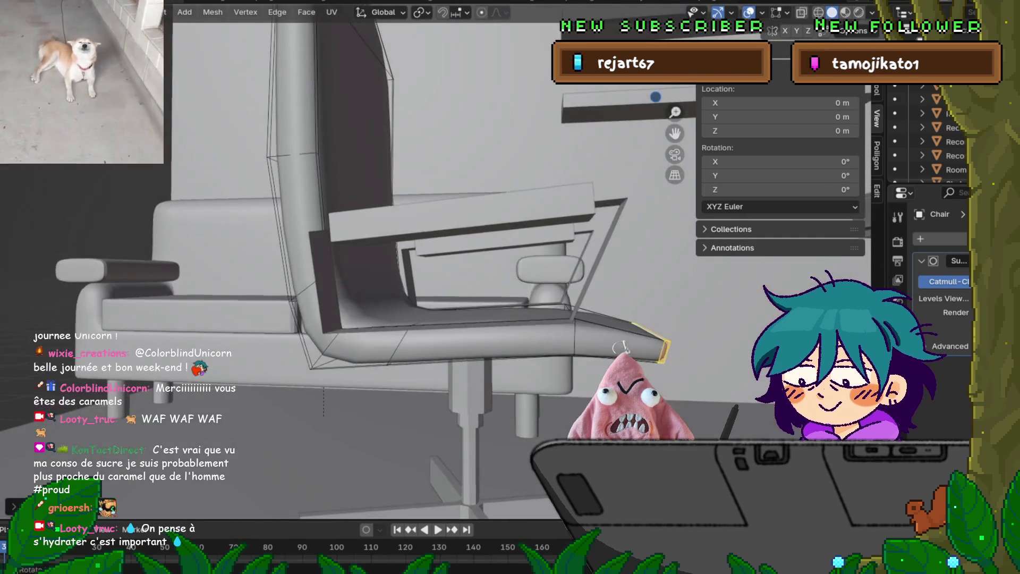
Clear the selection and add a loop cut across the curved side support.
key("alt+a")
mouse_move(618, 348)
middle_mouse_down()
mouse_move(616, 335)
mouse_move(618, 346)
mouse_move(606, 345)
mouse_move(617, 346)
middle_mouse_up()
key("ctrl+r")
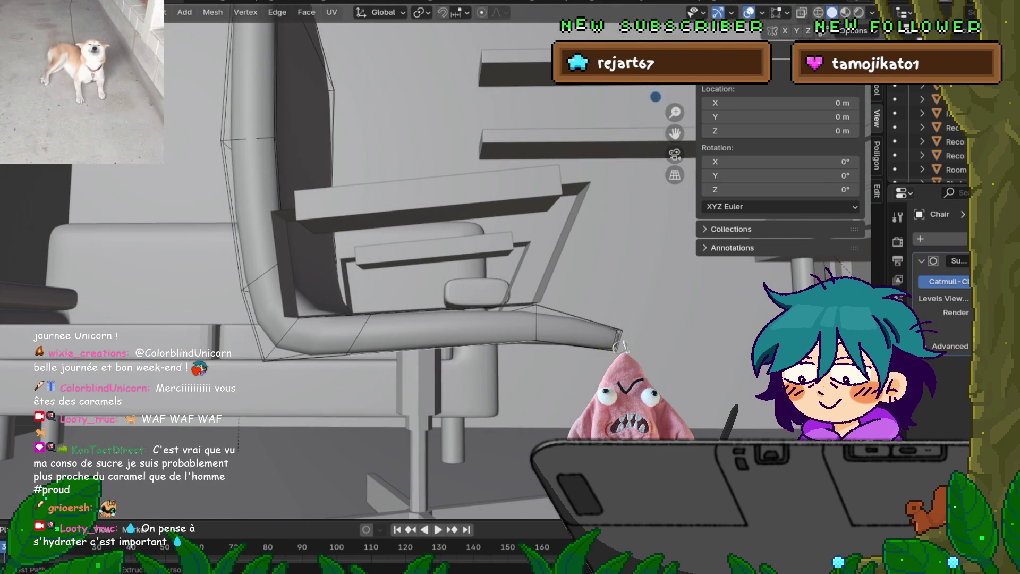
left_click(467, 336)
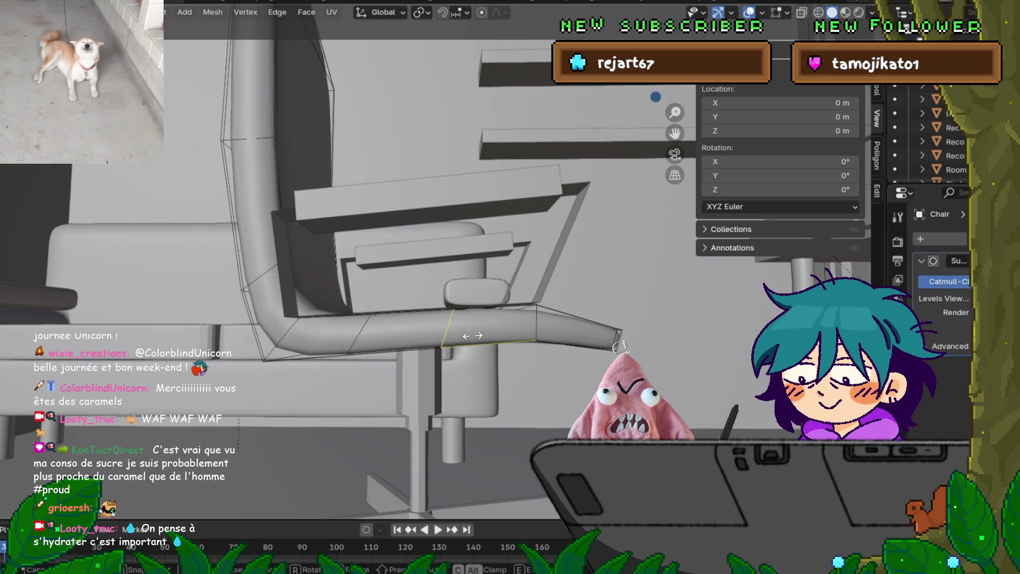
left_click(471, 336)
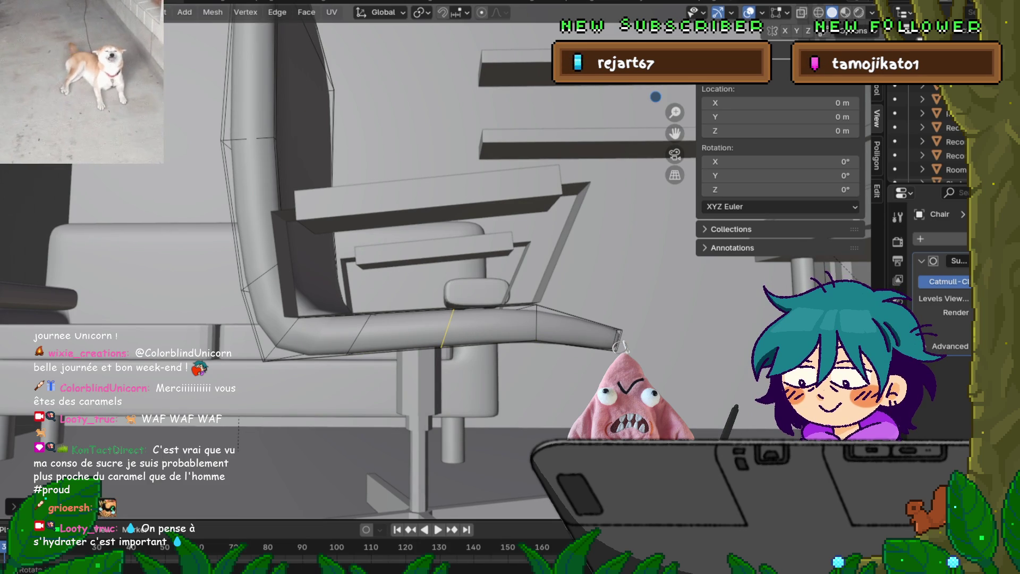
Move the edge loop vertically, then edge-slide it along the chair frame.
key("g")
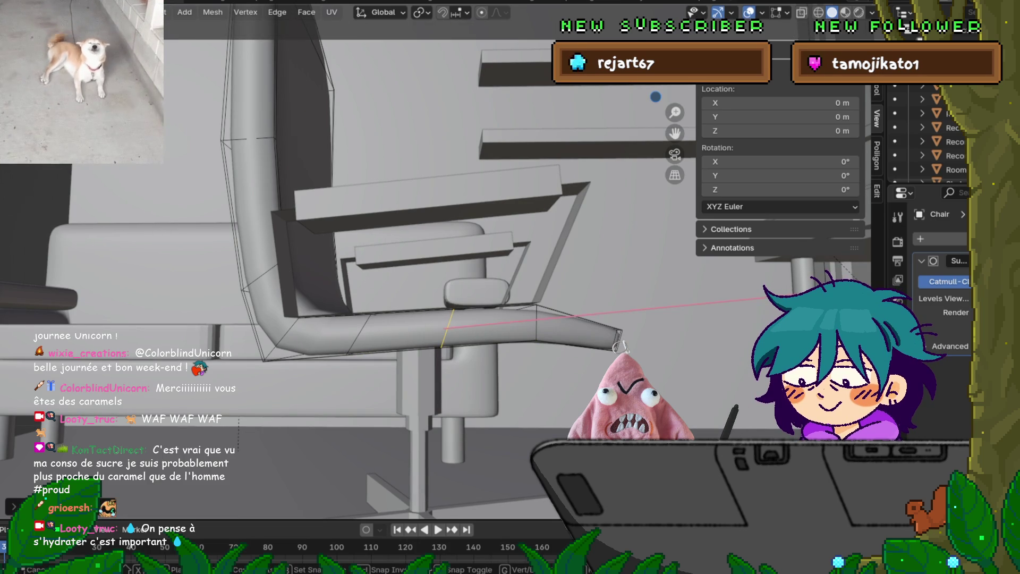
key("y")
key("z")
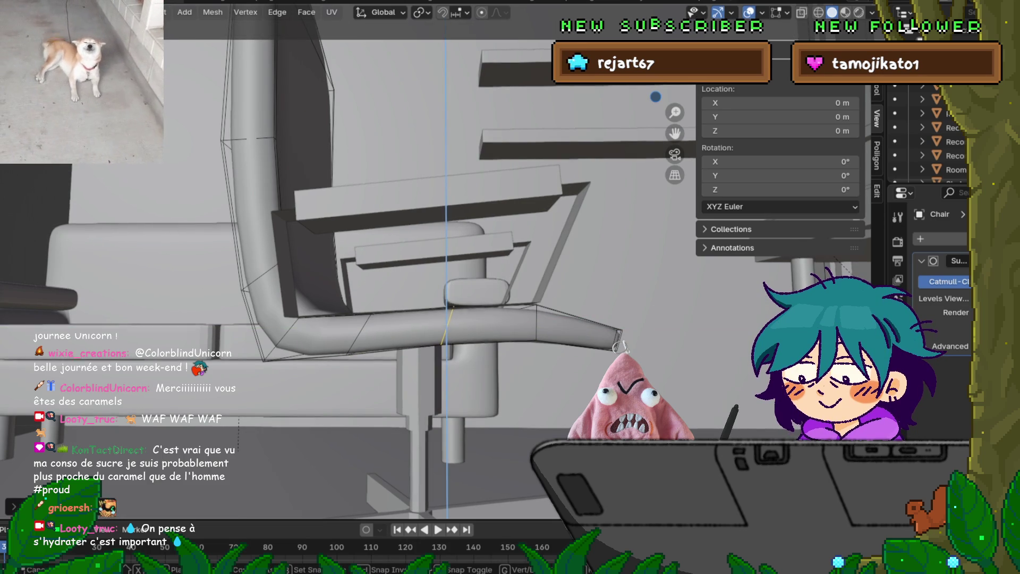
key("Return")
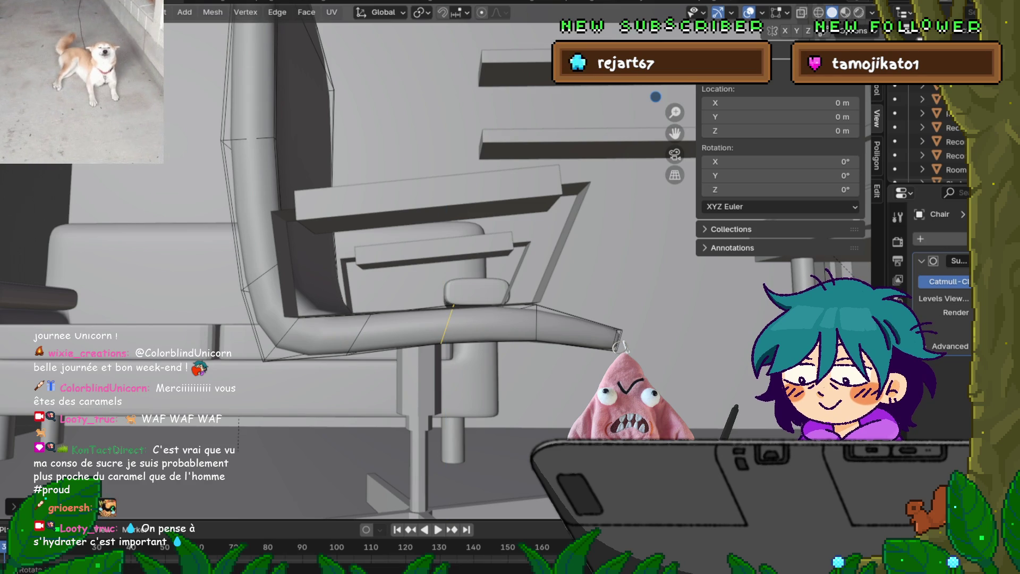
key("g")
key("g")
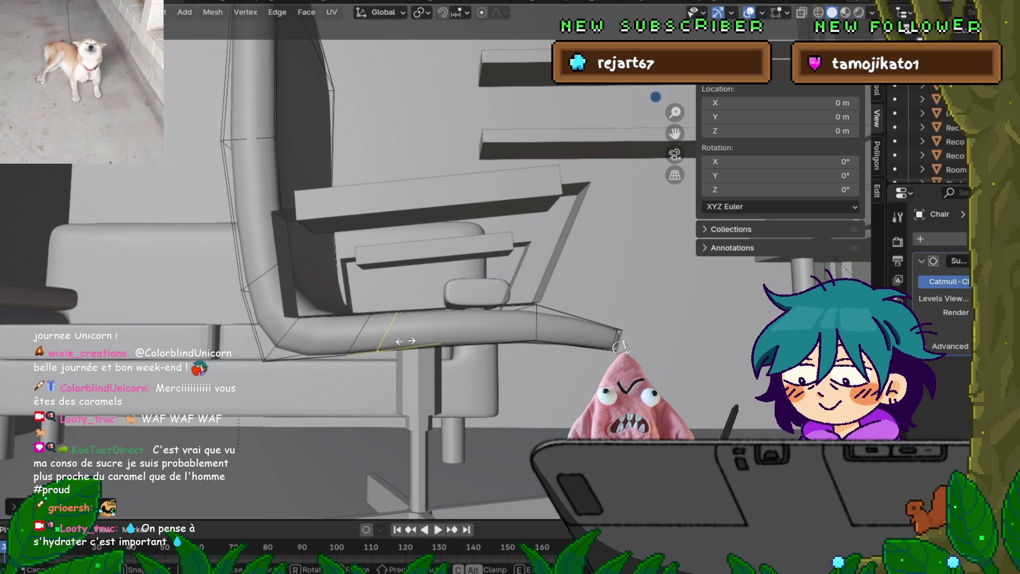
left_click(540, 341)
Orbit around the chair and return to Object Mode.
middle_click_drag(540, 341, 478, 345)
middle_click_drag(621, 348, 621, 346)
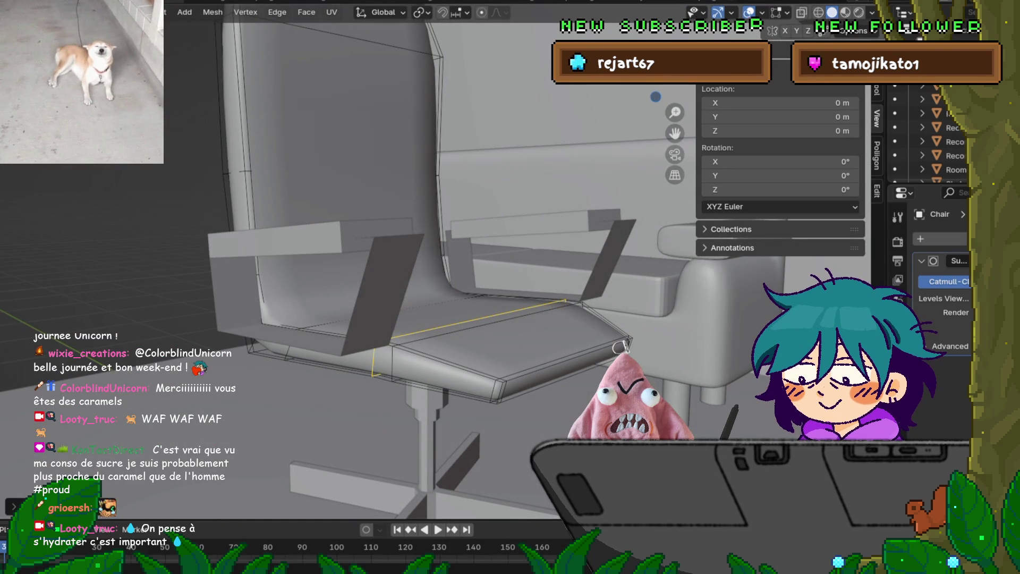
scroll(620, 348, "down", 5)
middle_click_drag(620, 348, 621, 348)
key("Tab")
Add a Subdivision Surface modifier to the mirrored armrest pads.
left_click(419, 340)
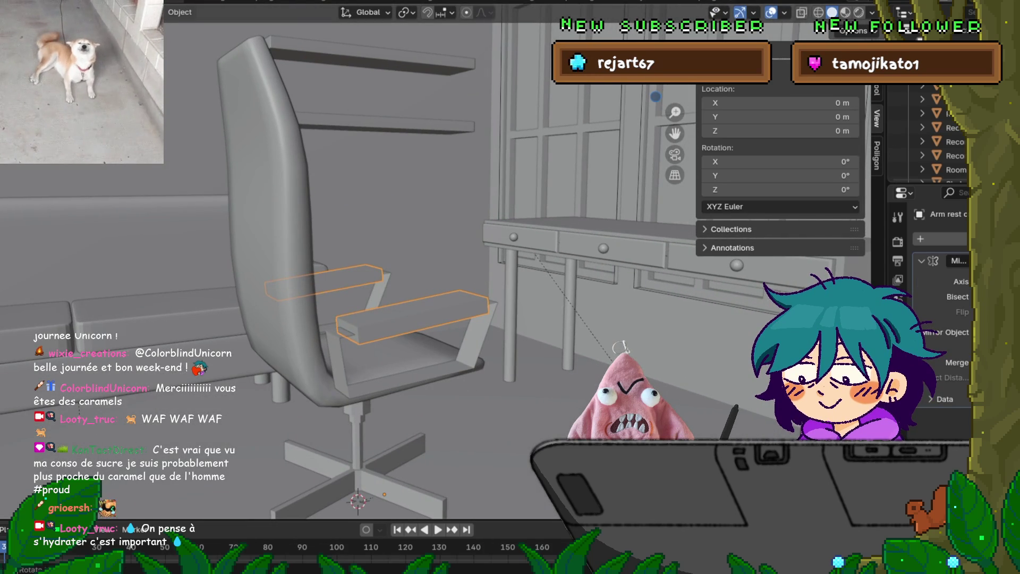
left_click(939, 238)
mouse_move(902, 238)
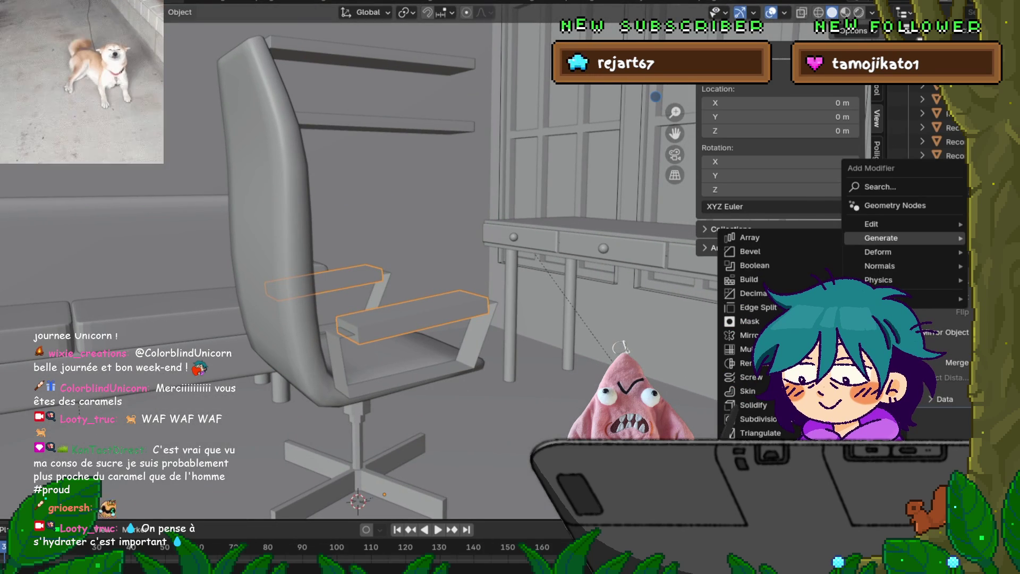
left_click(755, 418)
Shade the armrest pads smooth and enter Edit Mode on their mesh.
middle_click_drag(620, 348, 620, 348)
middle_click_drag(441, 318, 439, 317)
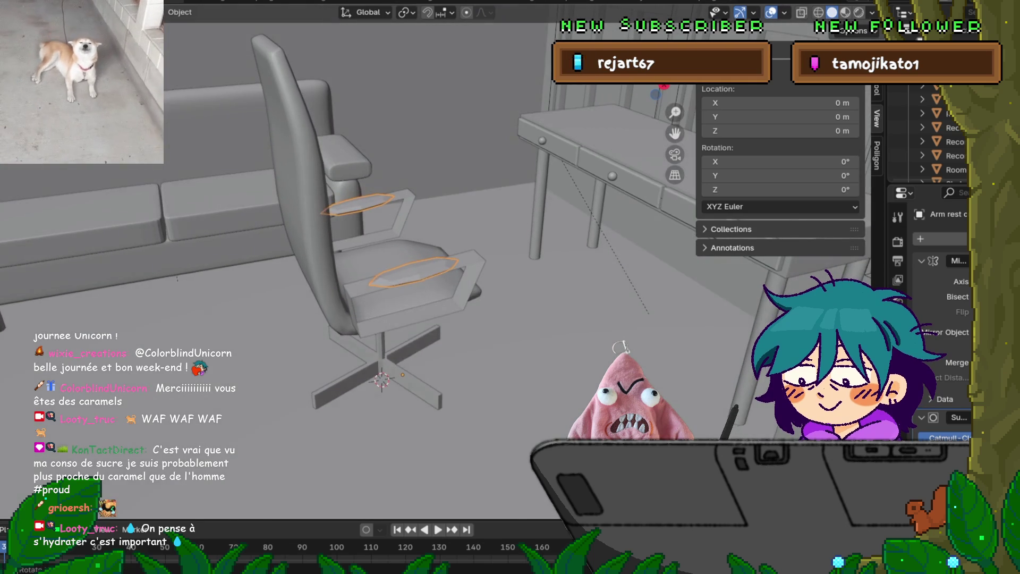
right_click(439, 317)
left_click(439, 303)
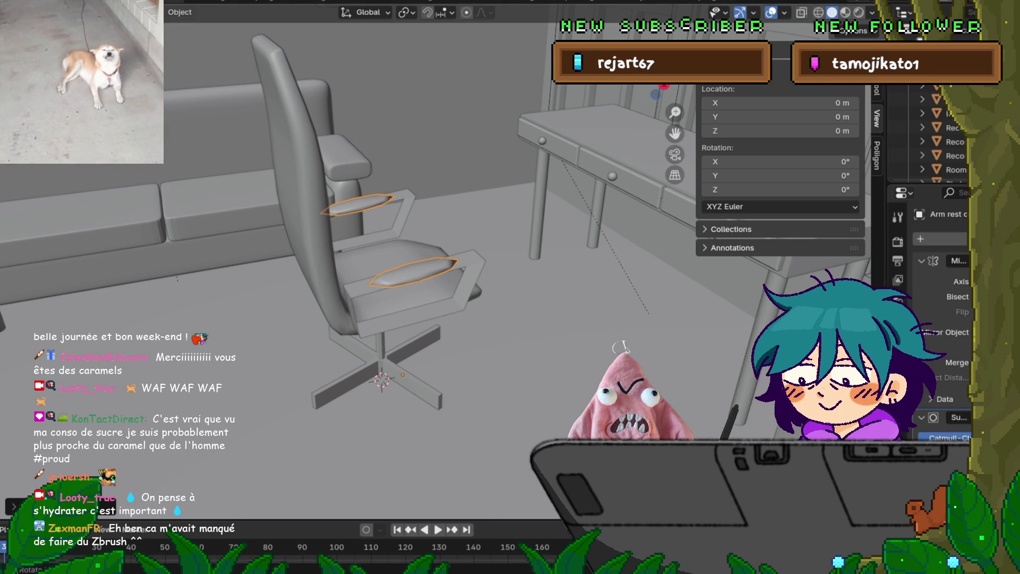
middle_click_drag(372, 266, 324, 273)
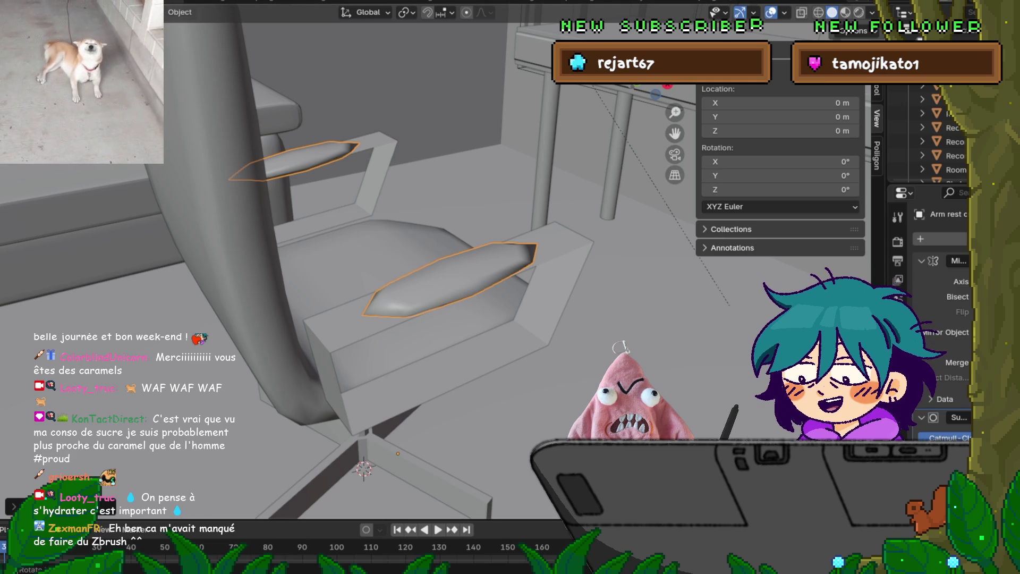
middle_click_drag(372, 266, 342, 275)
key("Tab")
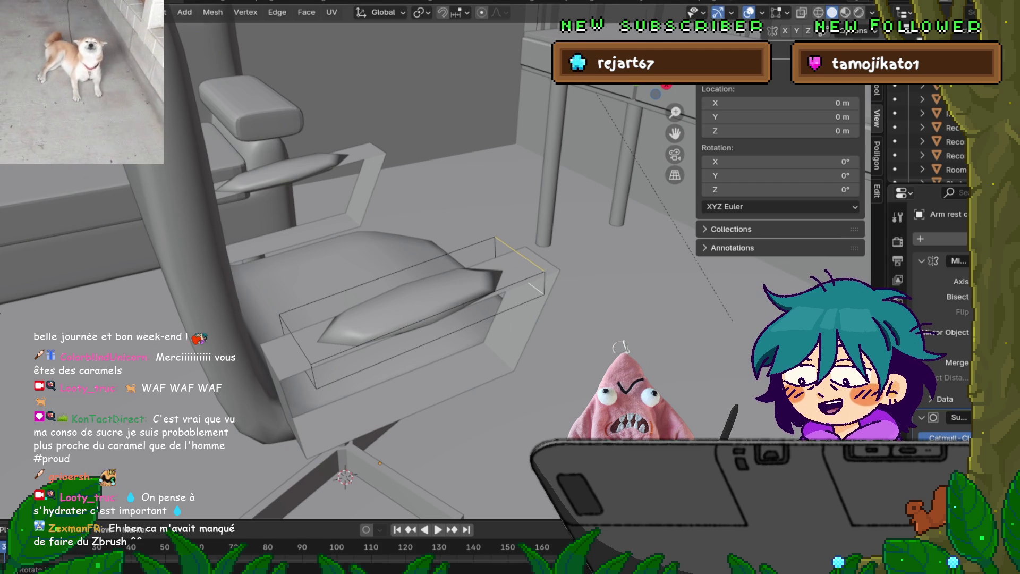
Add loop cuts near both ends of the armrest pads.
key("ctrl+r")
left_click(420, 306)
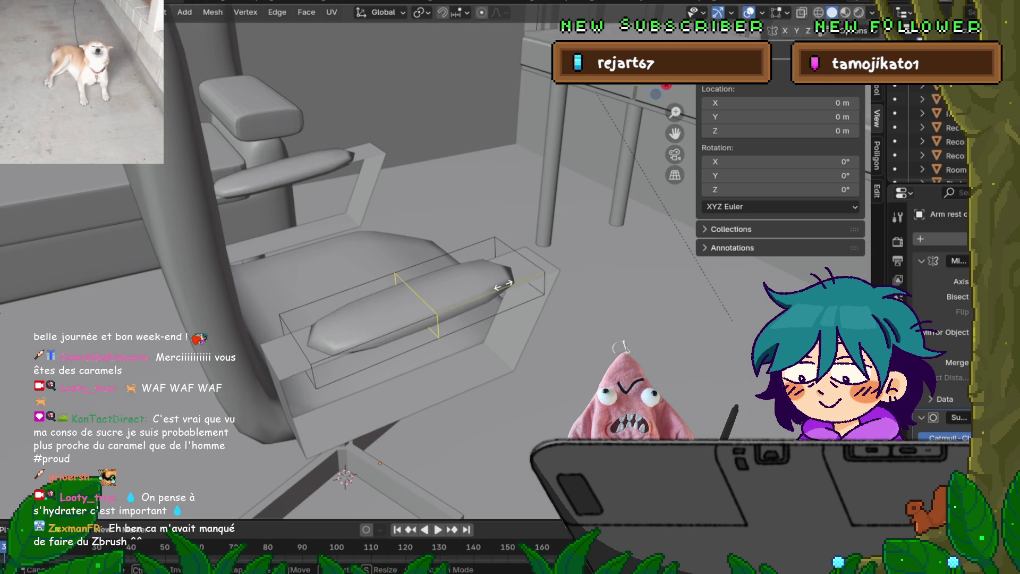
left_click(635, 278)
key("ctrl+r")
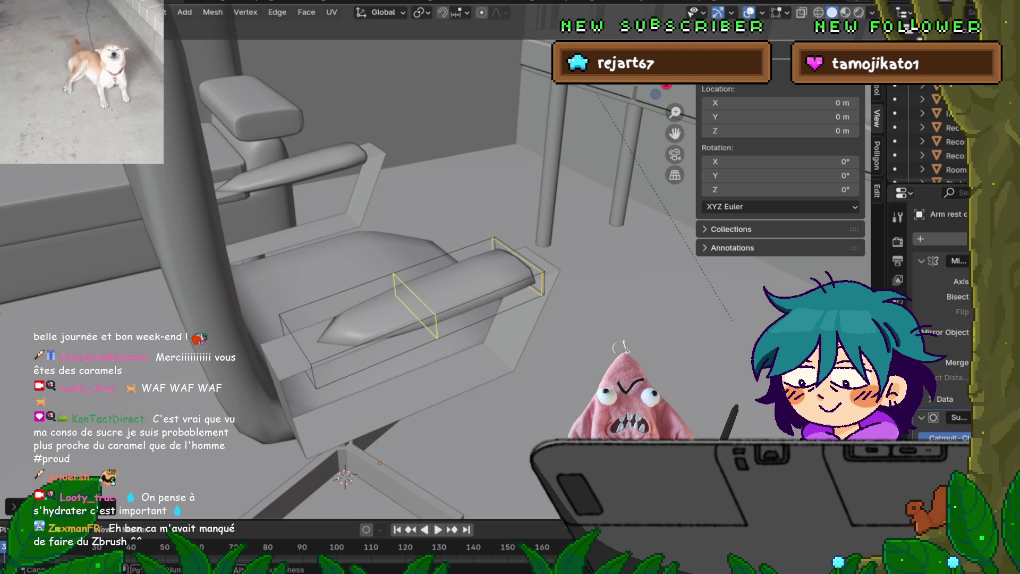
left_click(372, 324)
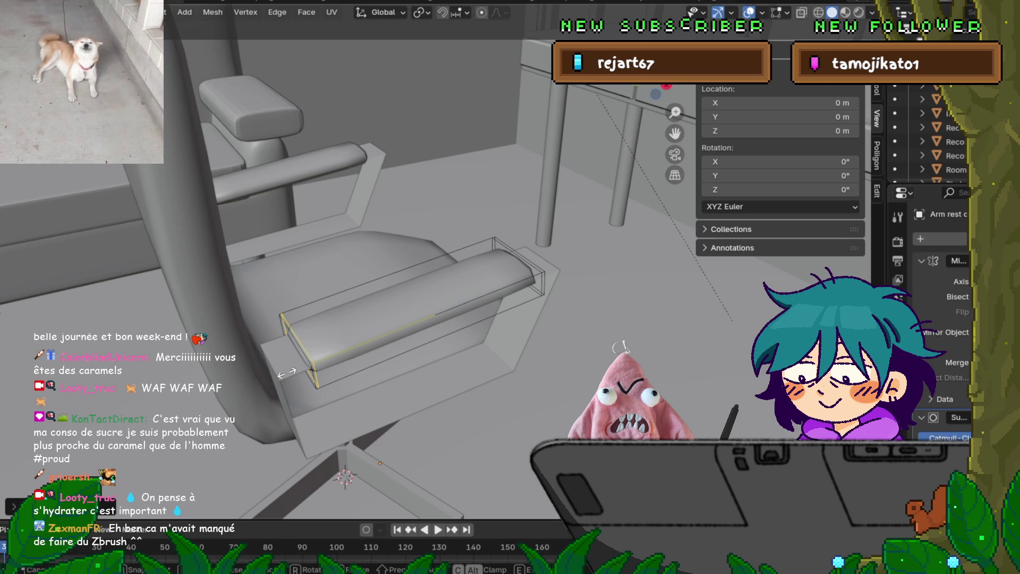
left_click(287, 374)
middle_click_drag(287, 374, 415, 305)
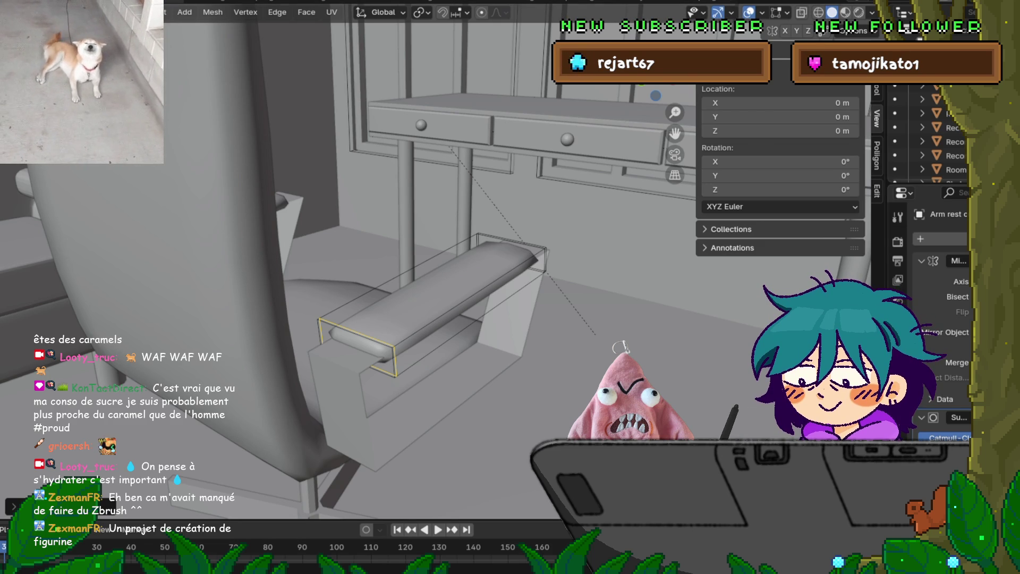
Add lengthwise and crosswise loops on the armrest, then return to Object Mode.
mouse_move(345, 266)
middle_mouse_down()
mouse_move(605, 255)
mouse_move(605, 297)
middle_mouse_up()
key("ctrl+r")
left_click(357, 334)
left_click(357, 334)
middle_click_drag(357, 334, 286, 336)
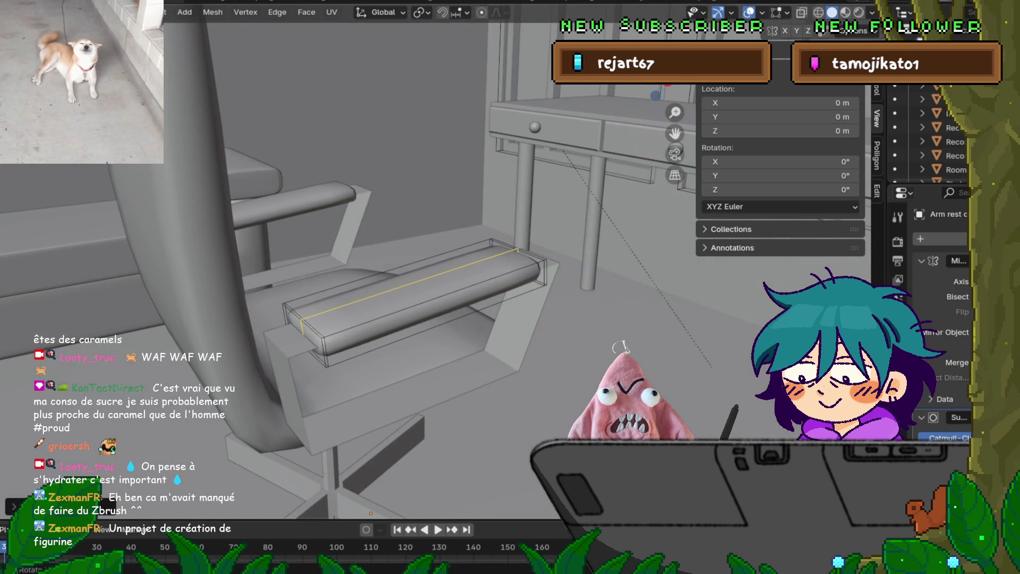
key("ctrl+r")
left_click(502, 336)
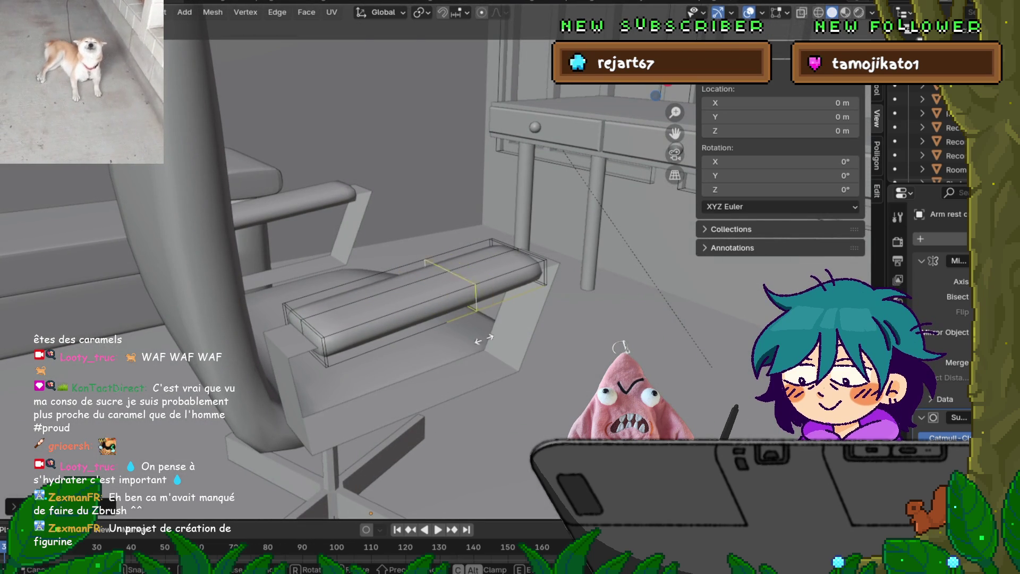
left_click(502, 336)
middle_click_drag(502, 336, 449, 343)
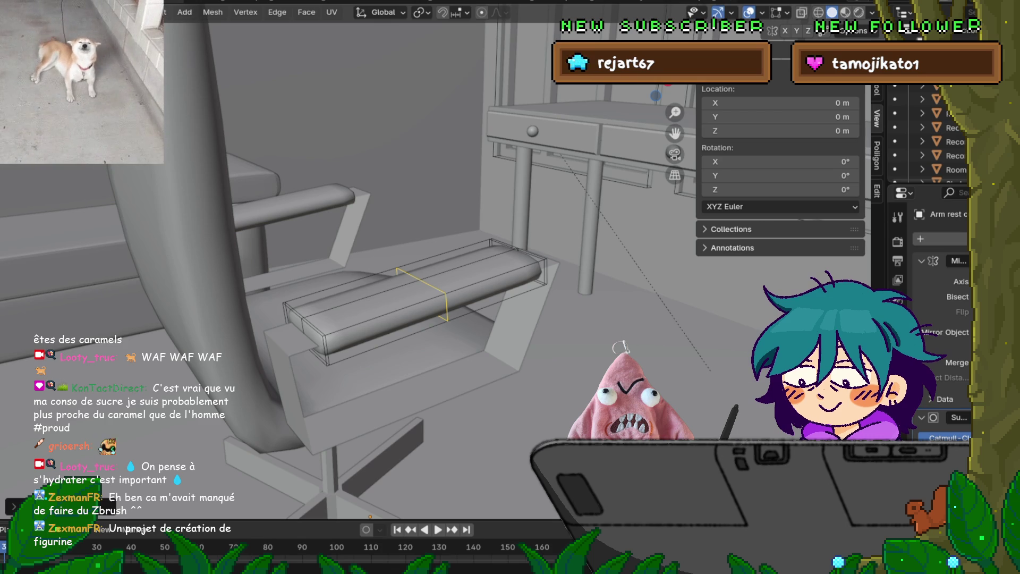
key("Tab")
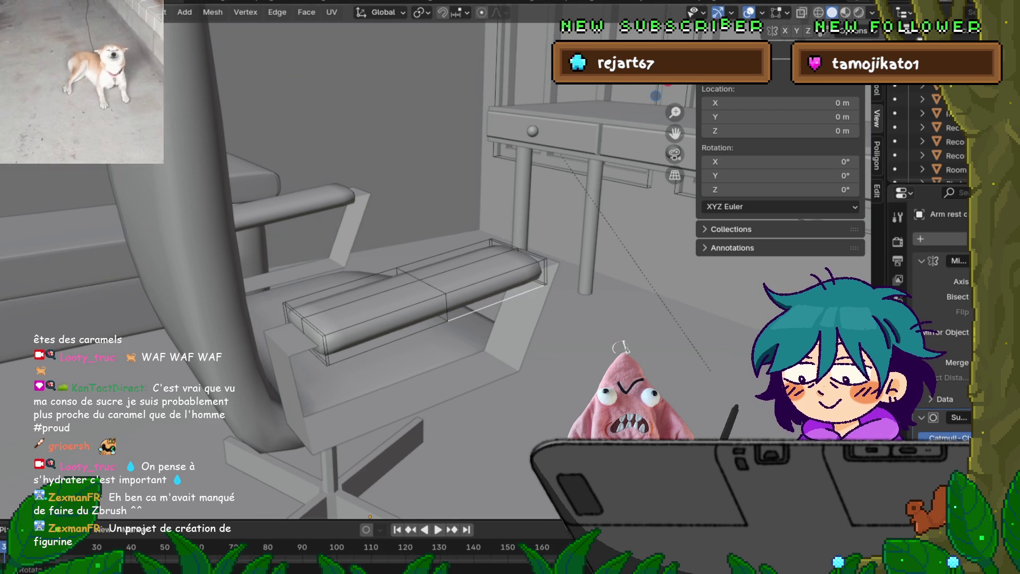
middle_click_drag(351, 266, 406, 260)
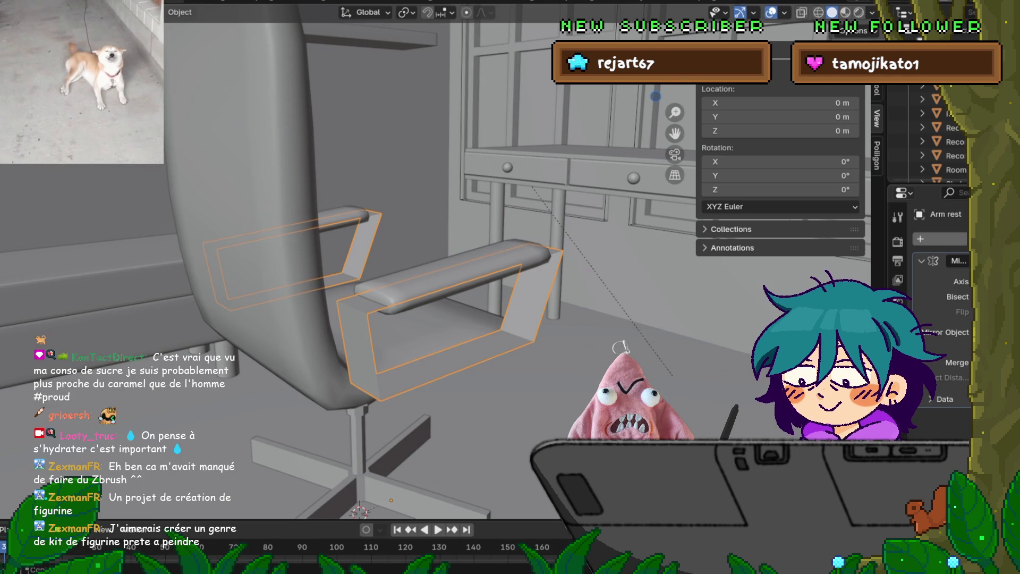
Add a Subdivision Surface modifier to the armrest frame.
left_click(920, 238)
mouse_move(889, 240)
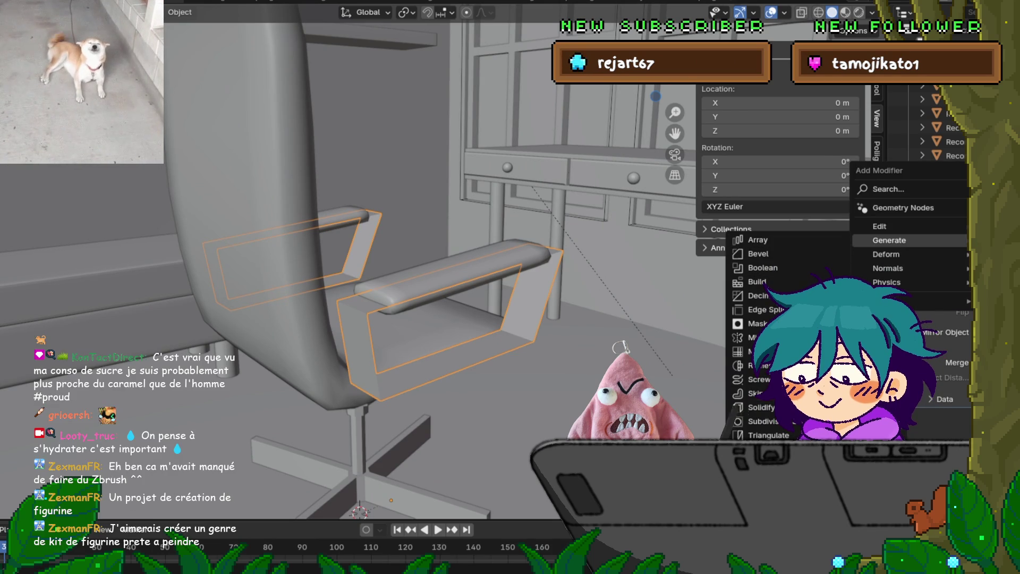
left_click(763, 421)
Shade the armrest frames smooth and look over the rounded result.
right_click(396, 306)
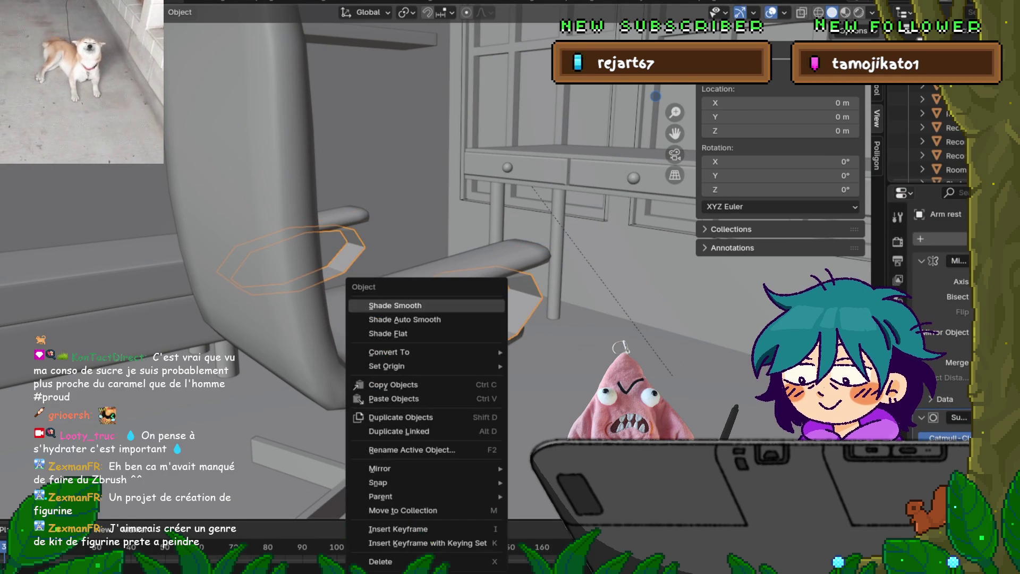
left_click(395, 305)
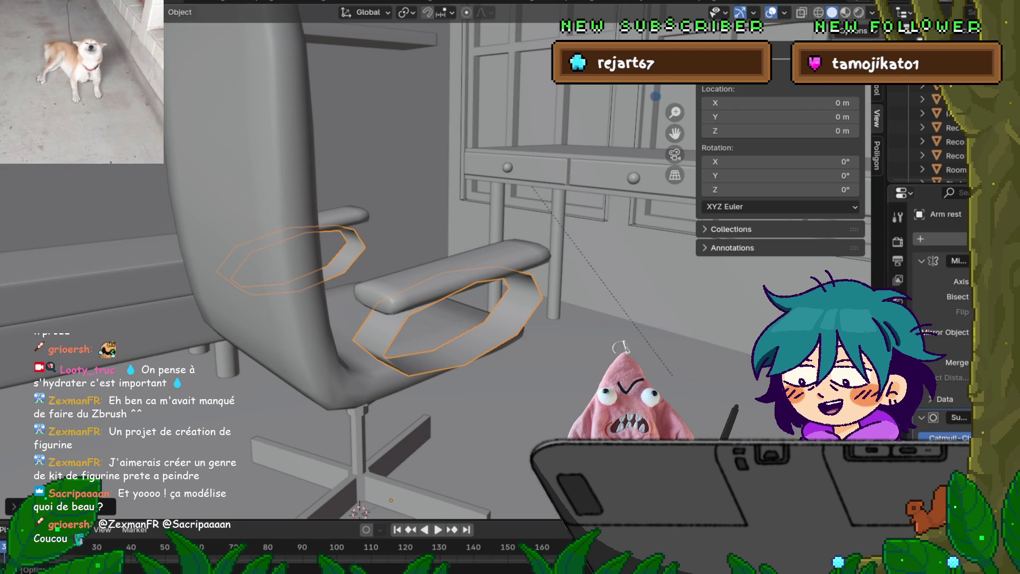
scroll(350, 260, "down", 5)
scroll(350, 260, "down", 5)
mouse_move(351, 260)
middle_mouse_down()
mouse_move(298, 263)
mouse_move(340, 260)
mouse_move(313, 255)
mouse_move(340, 260)
mouse_move(326, 261)
middle_mouse_up()
scroll(297, 264, "up", 5)
scroll(350, 260, "down", 5)
scroll(403, 255, "up", 6)
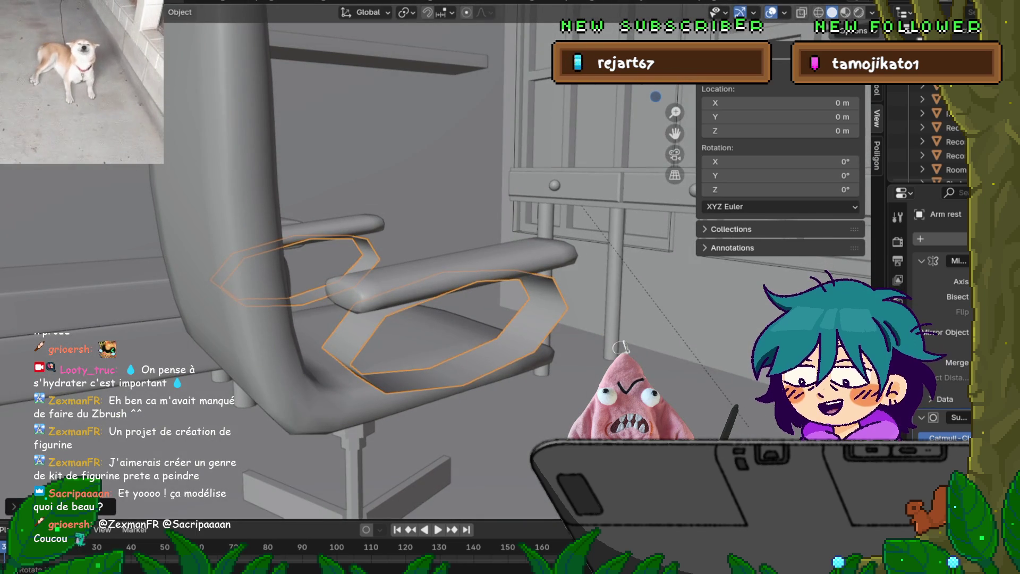
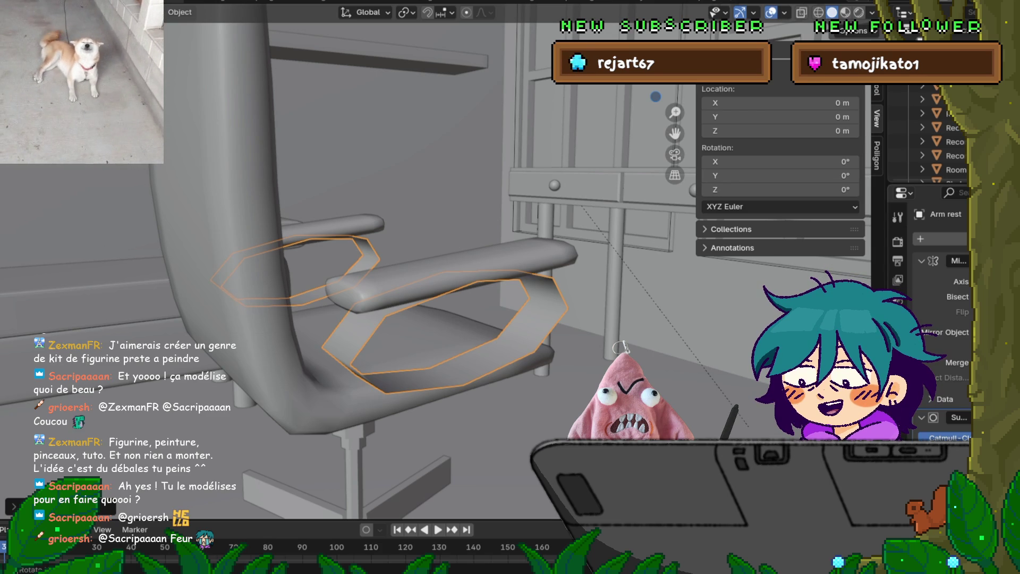
Collapse the Transform panel and hide the N sidebar to clear the viewport.
scroll(403, 265, "down", 5)
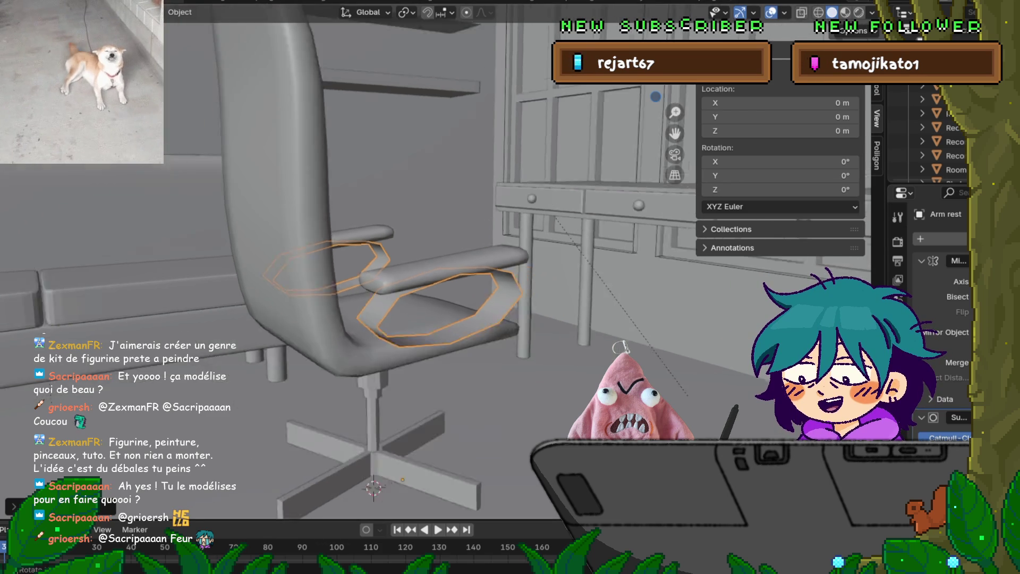
middle_click_drag(403, 265, 366, 303)
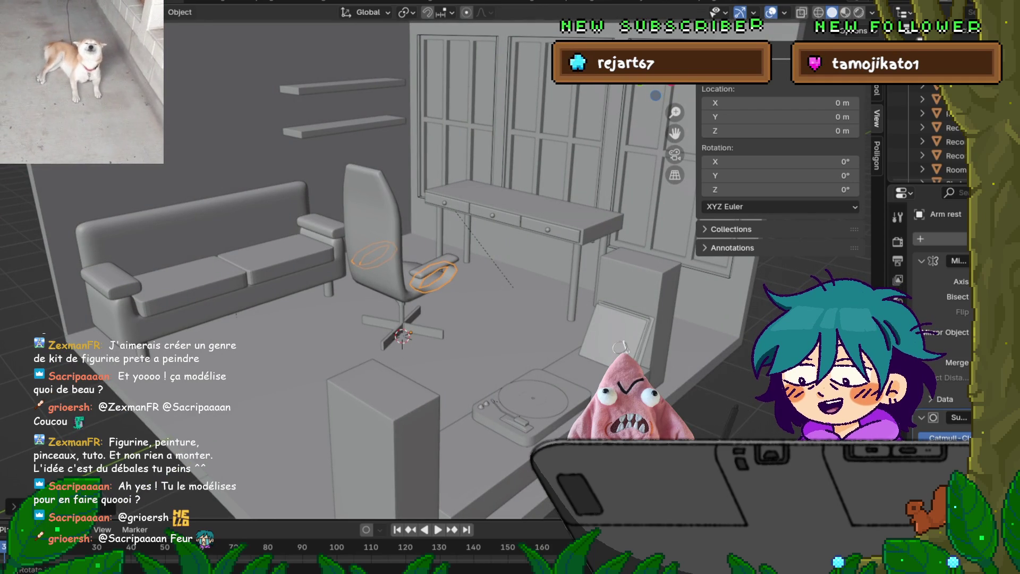
scroll(348, 260, "up", 5)
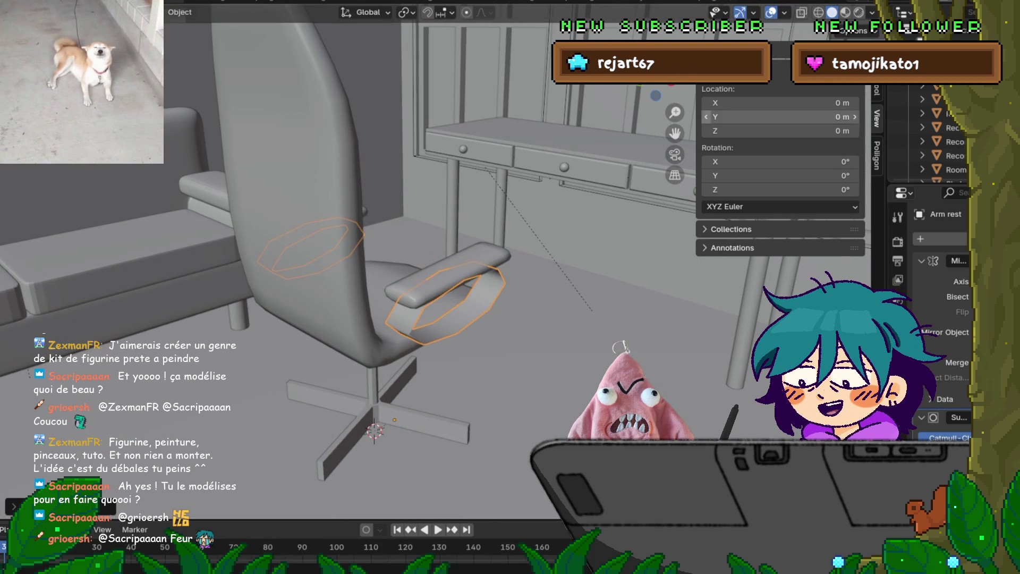
left_click(733, 74)
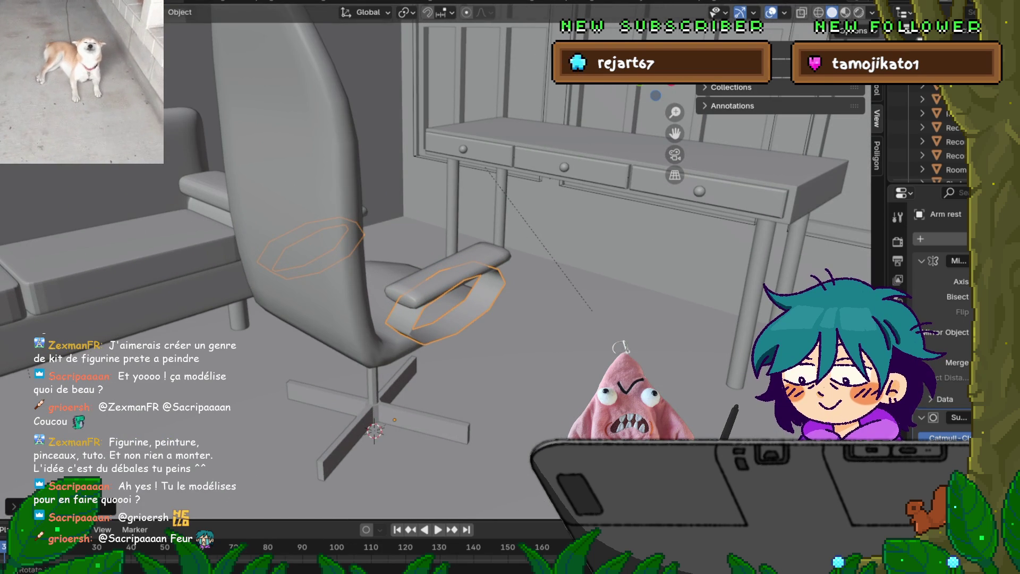
key("n")
Orbit around the chair to view its back beside the desk from new angles.
middle_click_drag(478, 266, 425, 265)
left_click(21, 7)
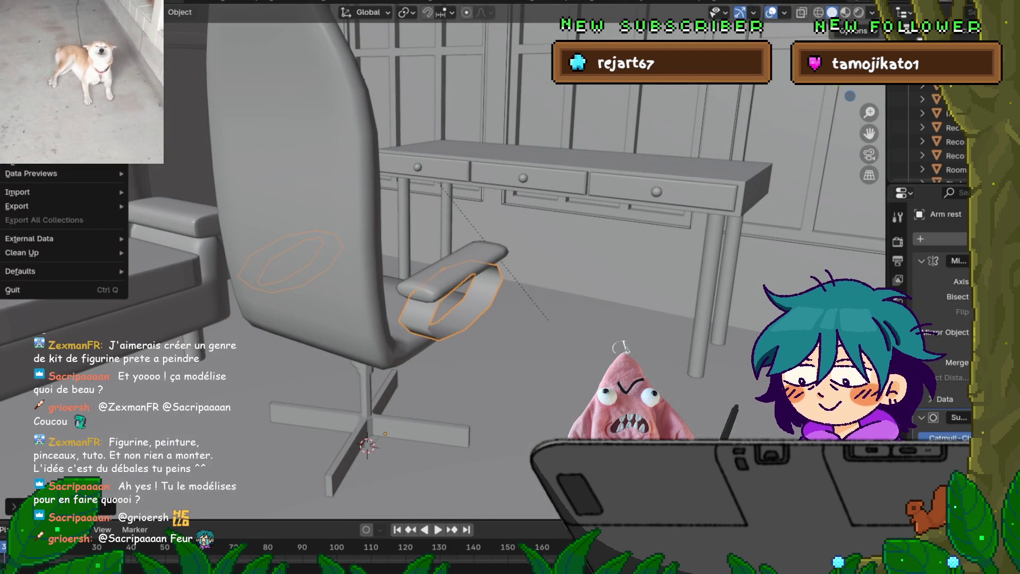
mouse_move(478, 571)
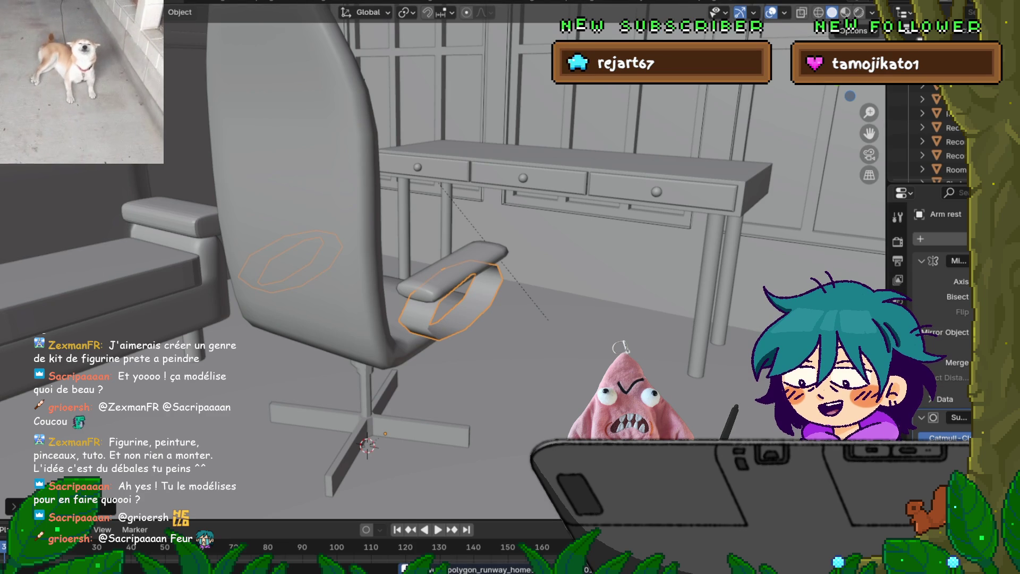
middle_click_drag(478, 265, 526, 271)
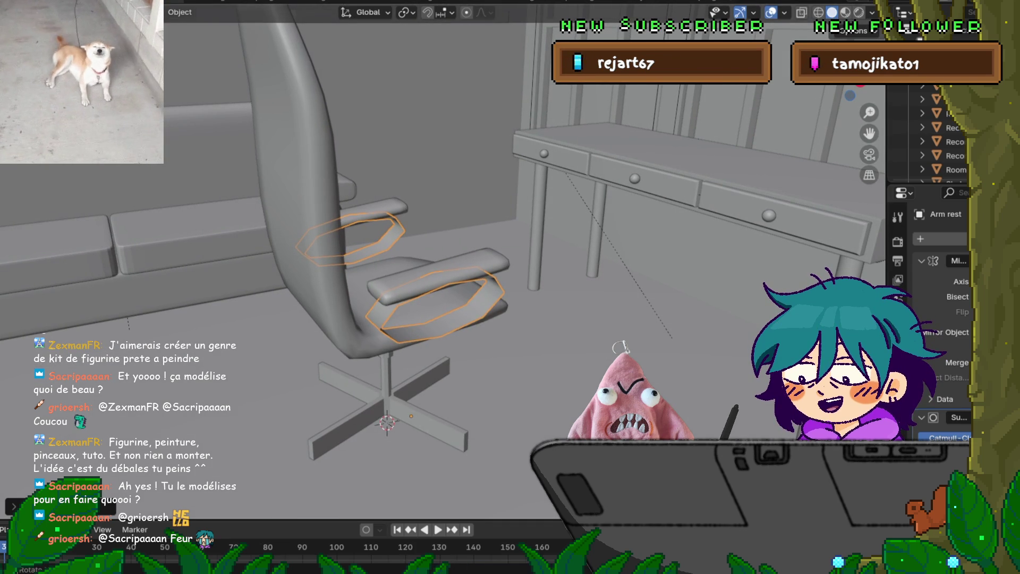
middle_click_drag(478, 266, 536, 271)
mouse_move(509, 287)
middle_mouse_down()
mouse_move(616, 286)
mouse_move(478, 287)
mouse_move(489, 271)
mouse_move(467, 255)
middle_mouse_up()
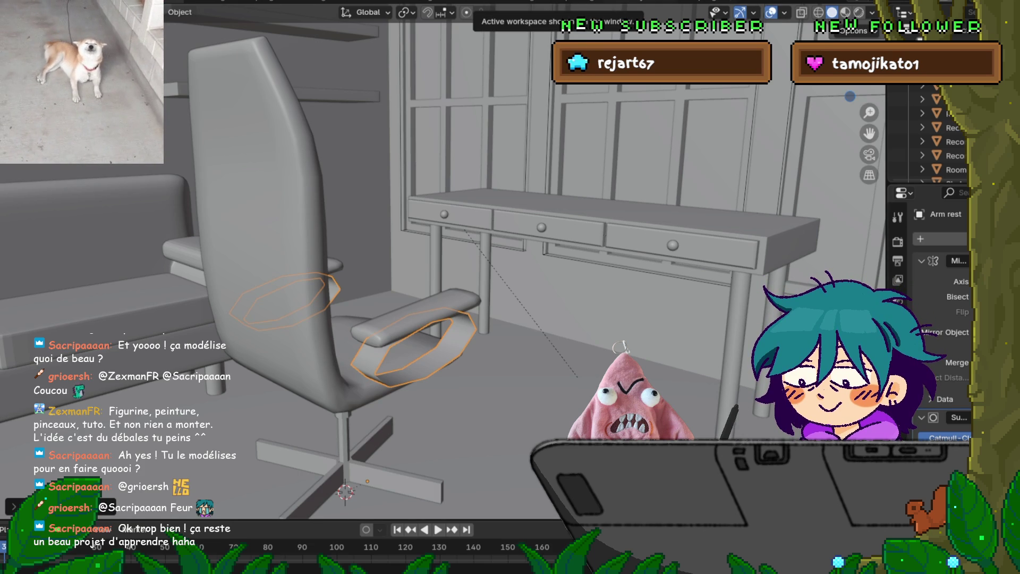
Switch to a side orthographic view with X-ray wireframe, then orbit into perspective.
key("KP_3")
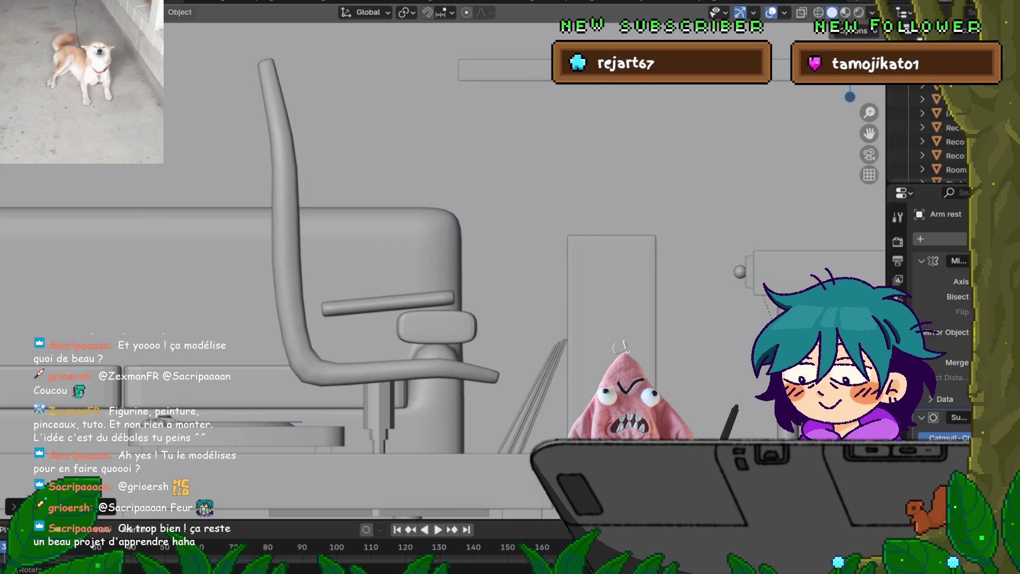
scroll(266, 372, "up", 3)
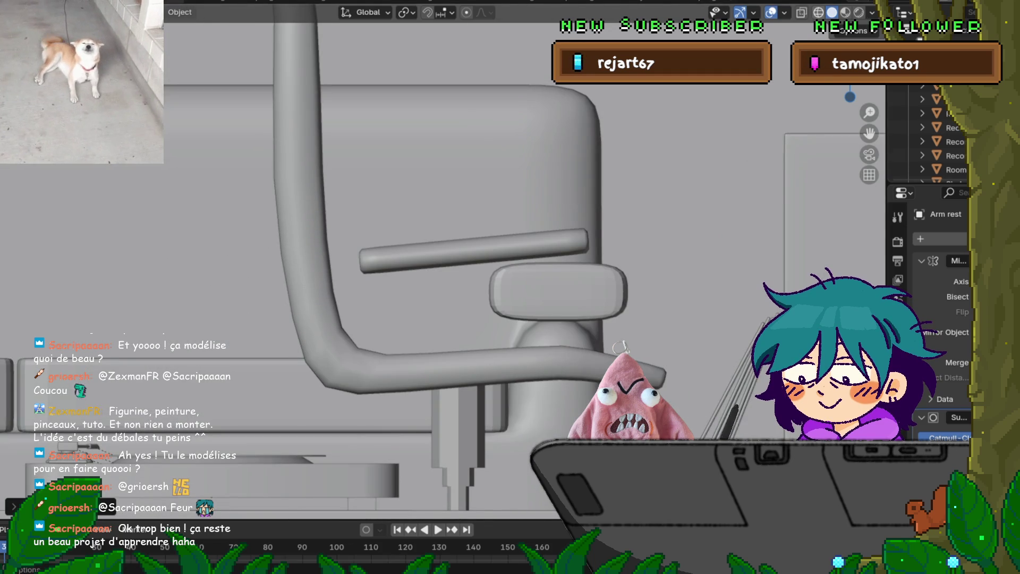
key("shift+z")
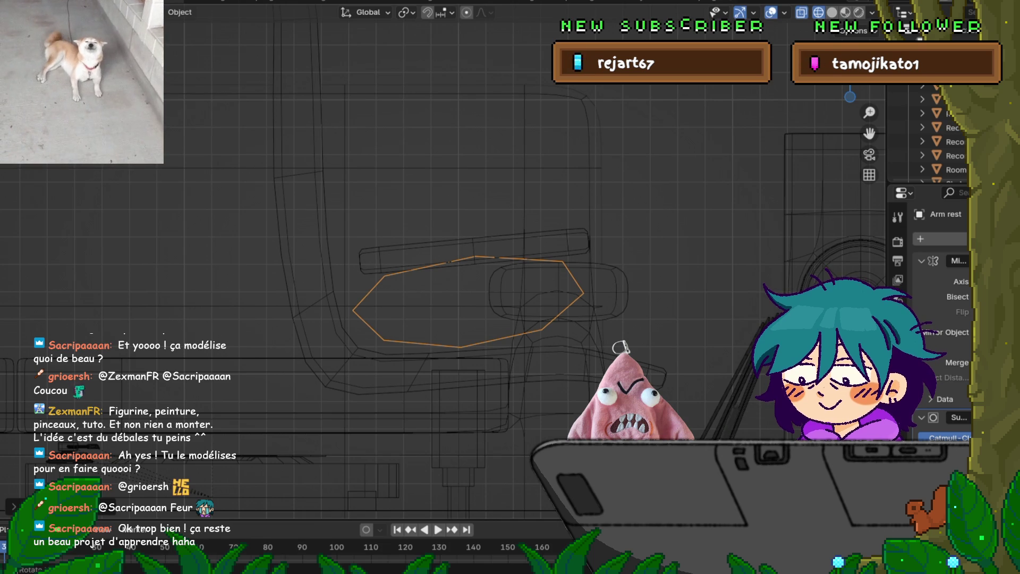
middle_click_drag(478, 265, 542, 253)
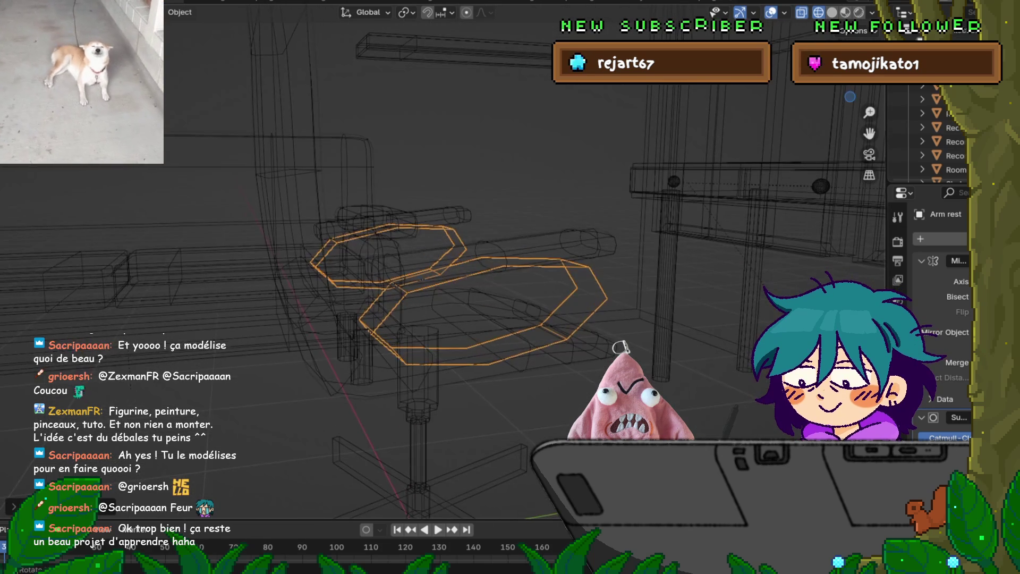
Edit the armrest support mesh in solid shading and begin a loop cut.
key("Tab")
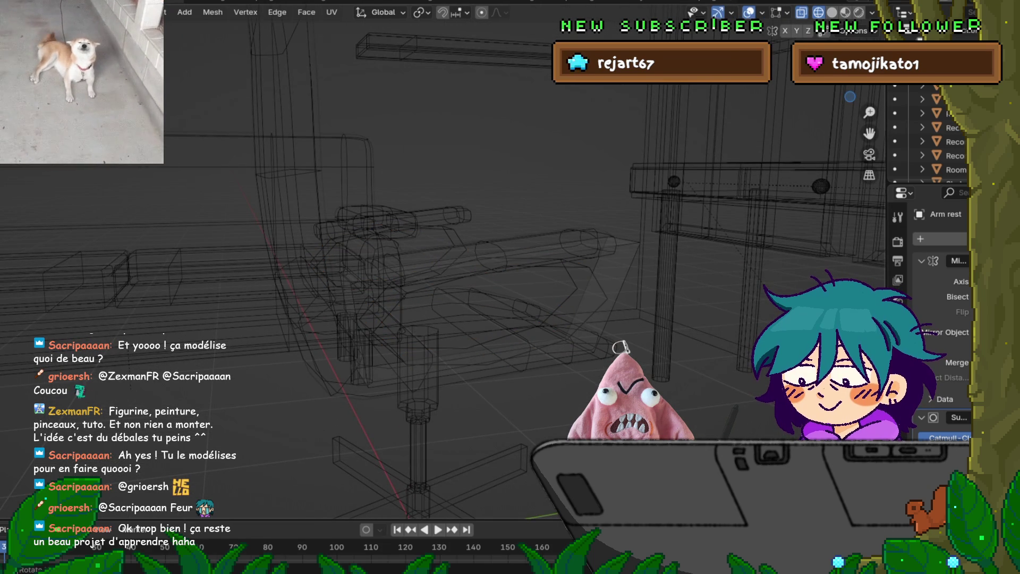
key("shift+z")
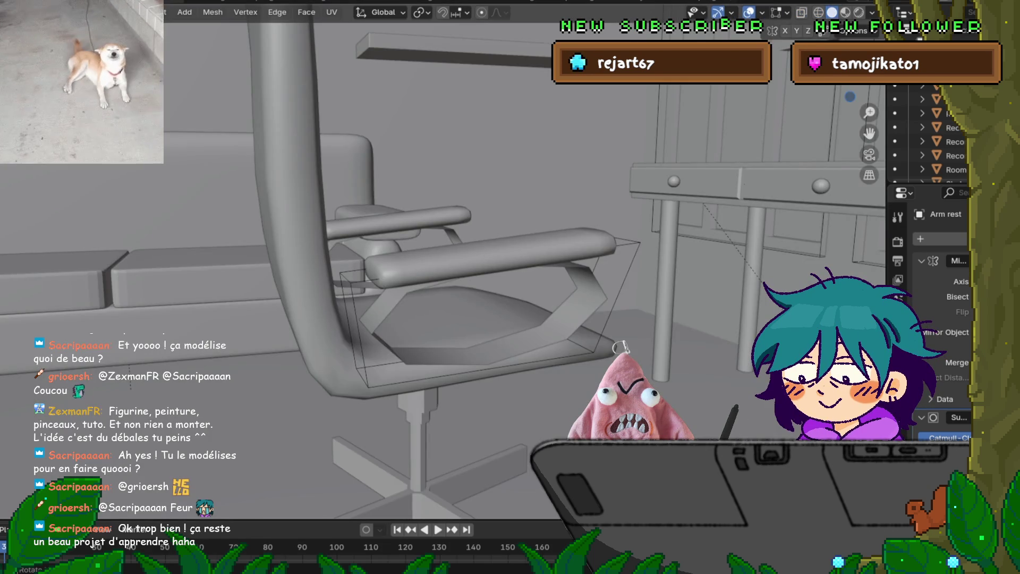
middle_click_drag(478, 266, 494, 263)
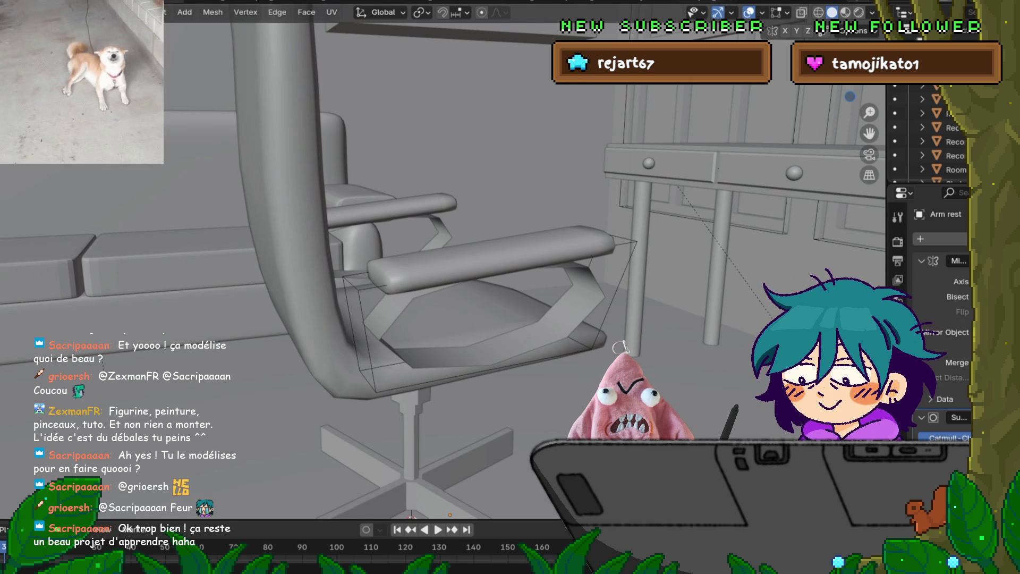
key("ctrl+r")
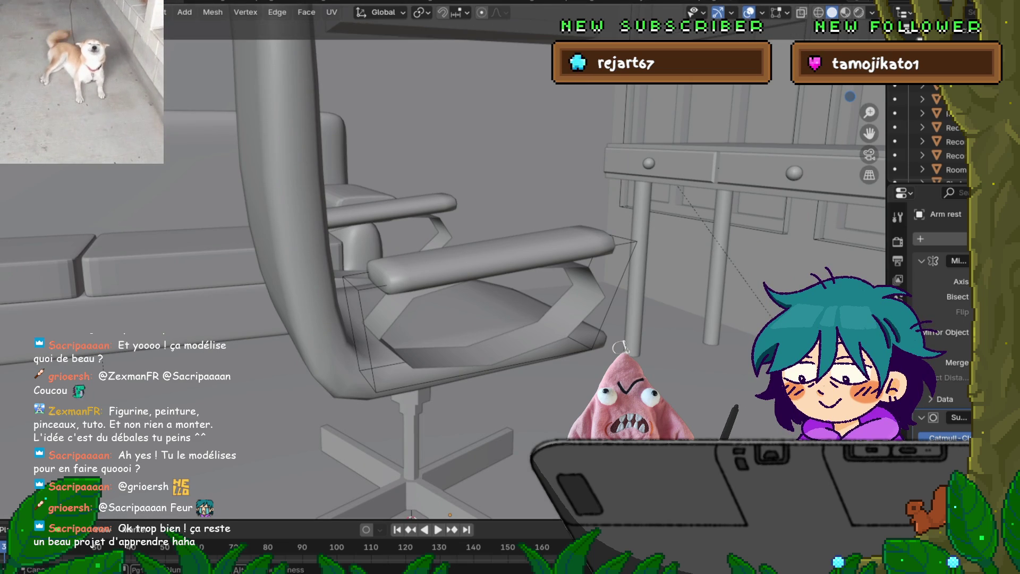
Place a loop cut on the armrest support and slide it toward the back.
left_click(296, 300)
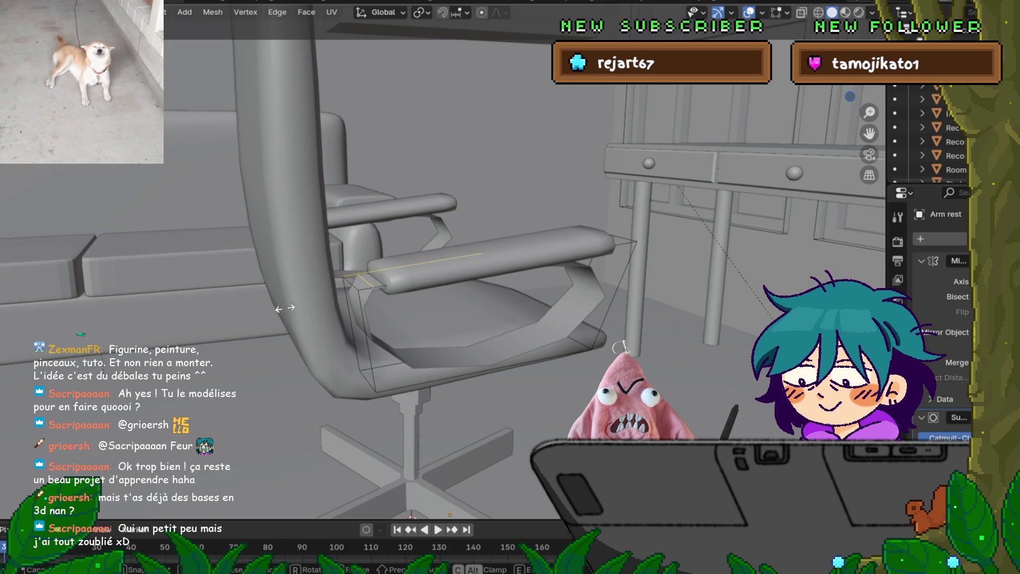
key("Return")
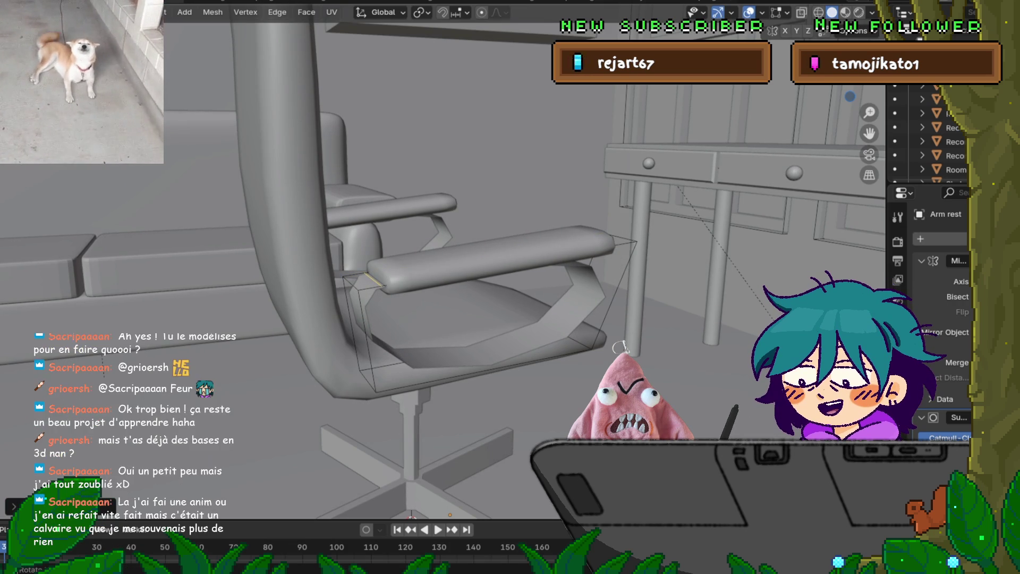
middle_click_drag(478, 266, 457, 271)
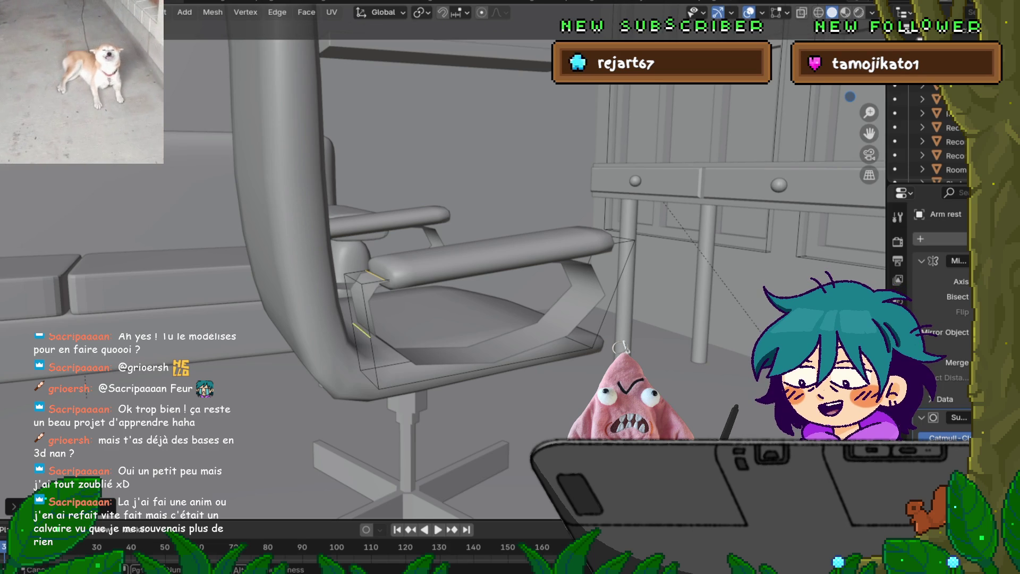
Edge-slide the support's front and bottom front edges into their new positions.
key("g")
key("g")
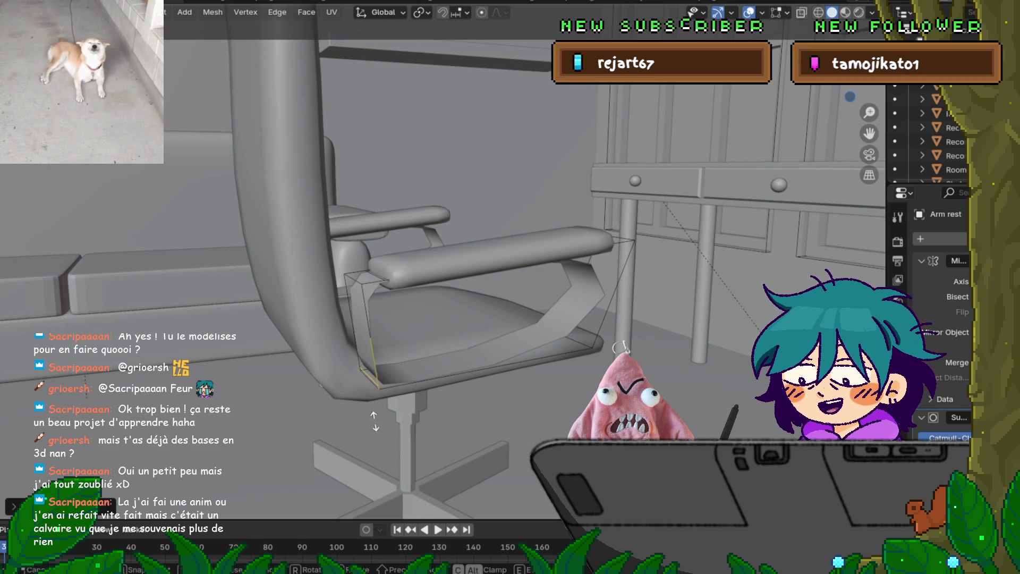
left_click(374, 420)
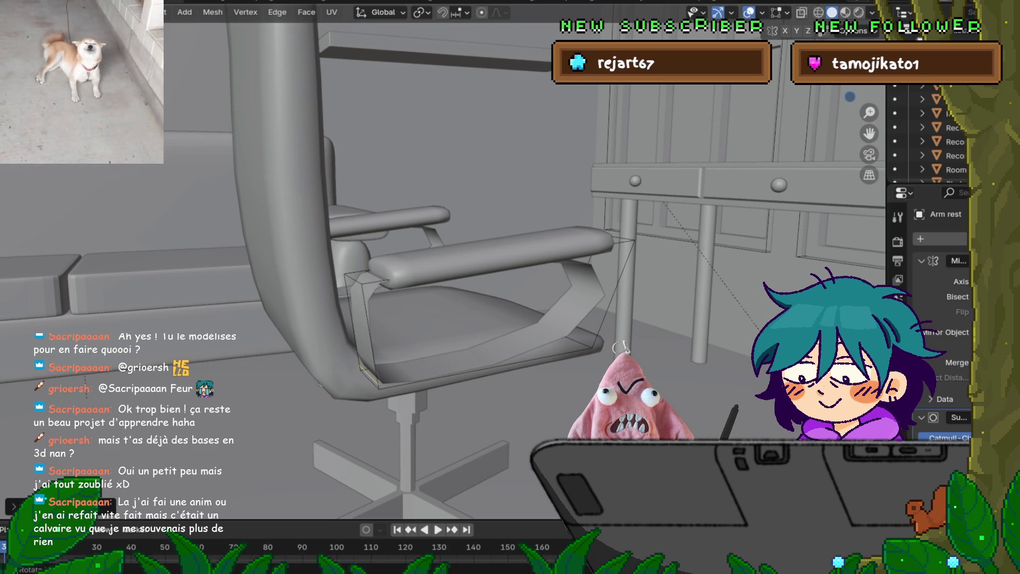
left_click(478, 361)
key("g")
key("g")
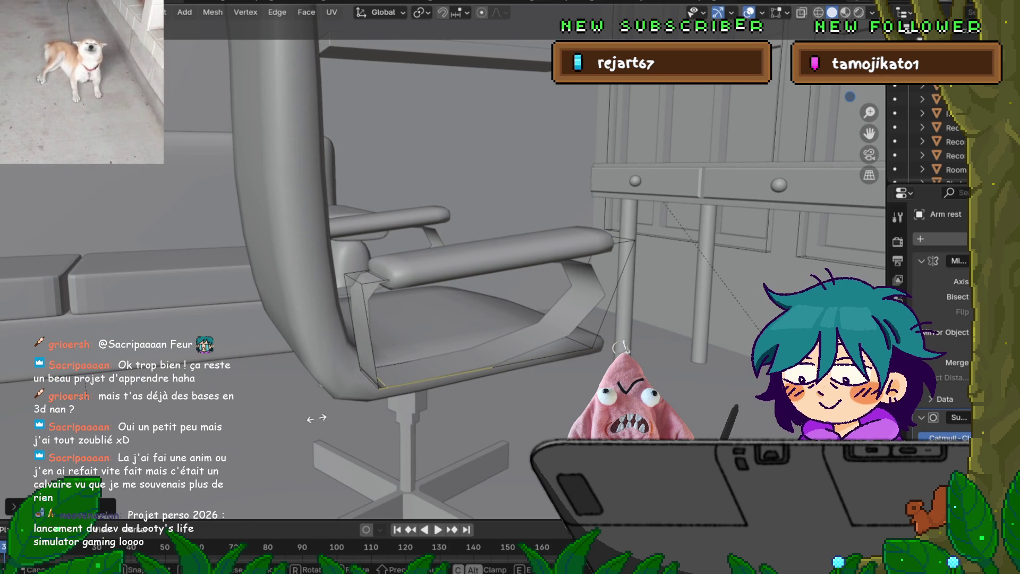
left_click(316, 418)
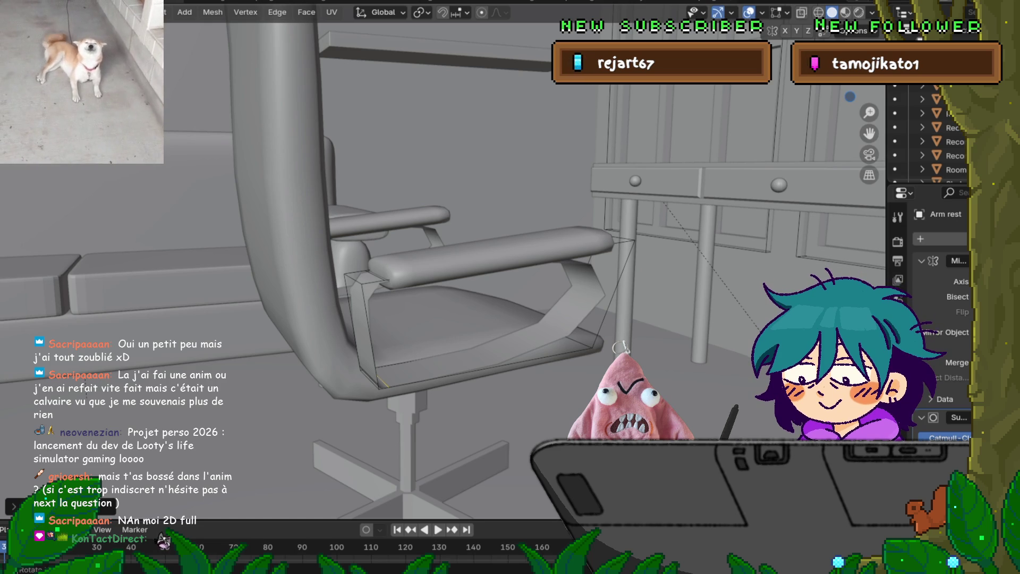
key("F4")
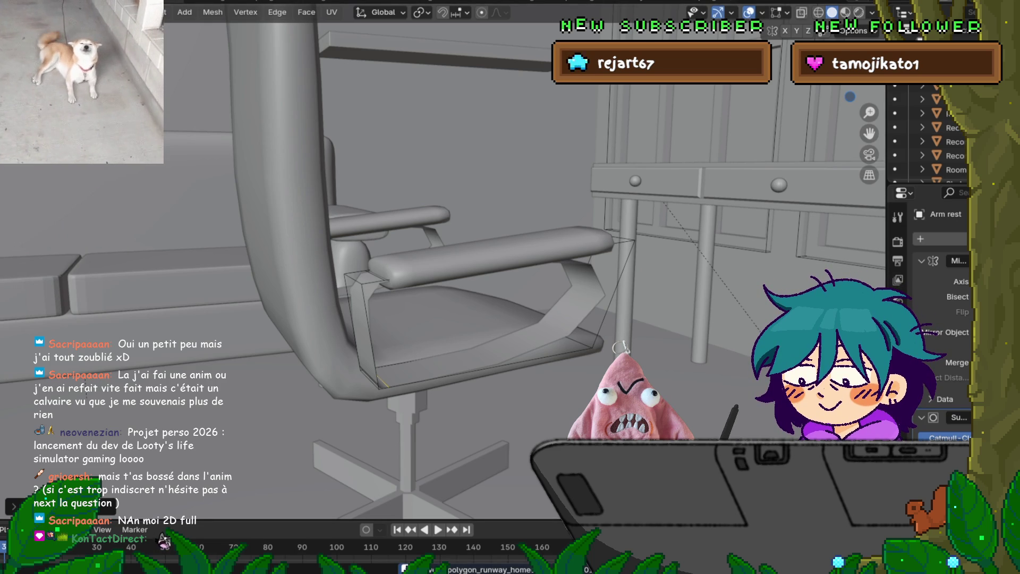
key("F4")
key("Escape")
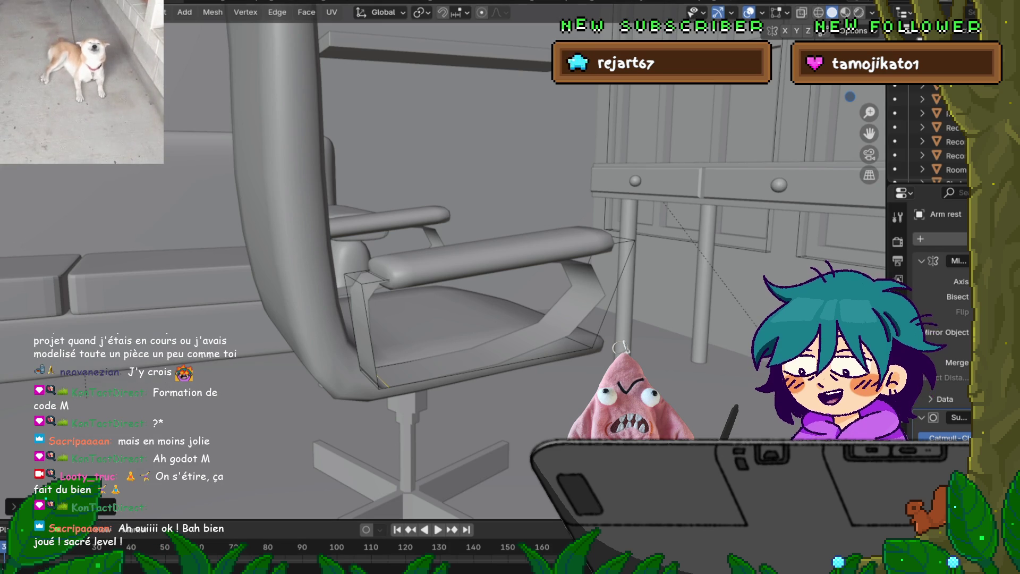
left_click(11, 5)
Dismiss the File menu and orbit to a front-left view of the armrest support.
key("Escape")
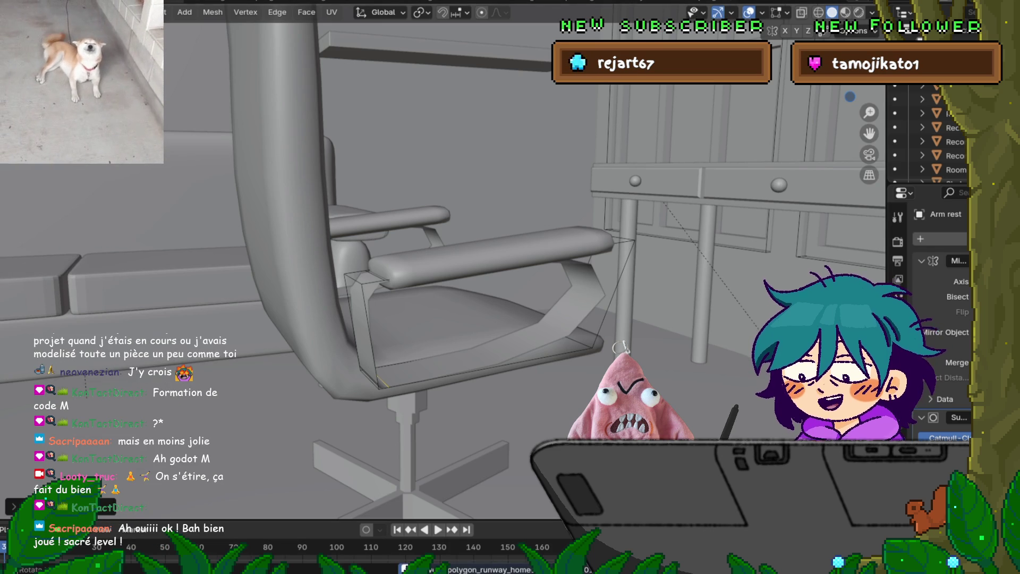
middle_click_drag(478, 265, 510, 239)
middle_click_drag(510, 286, 286, 258)
middle_click_drag(618, 347, 550, 340)
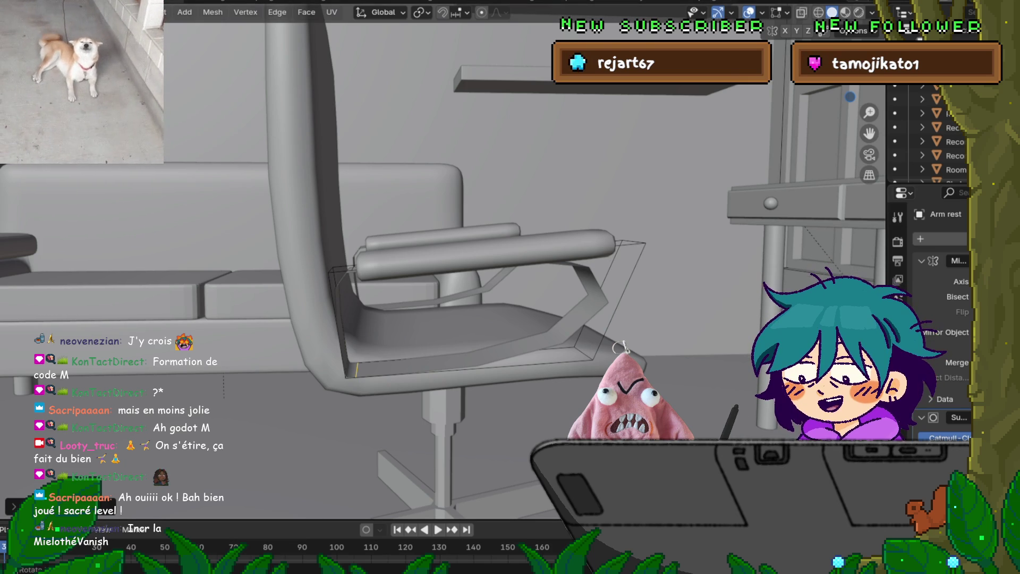
Scale the support's bottom edge and apply an Edge menu operation to it.
key("s")
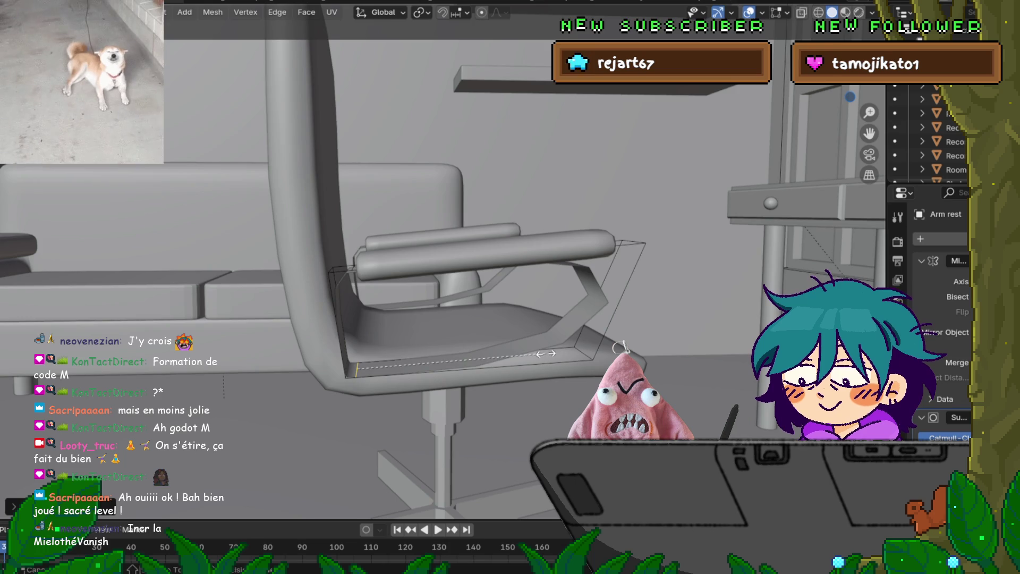
left_click(546, 353)
key("ctrl+e")
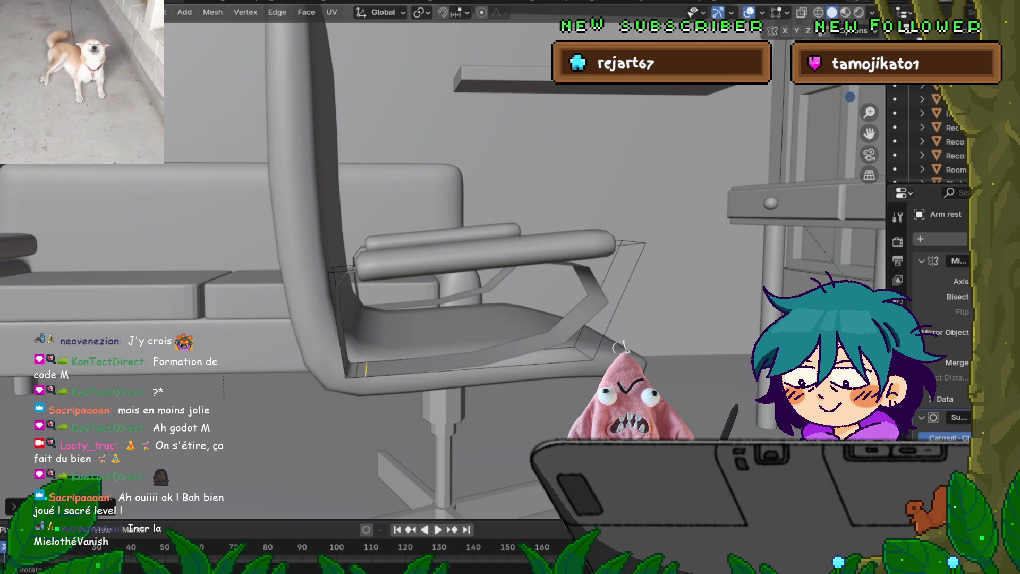
key("Return")
Add and position a new edge loop across the support base.
left_click(357, 369)
left_click(468, 369)
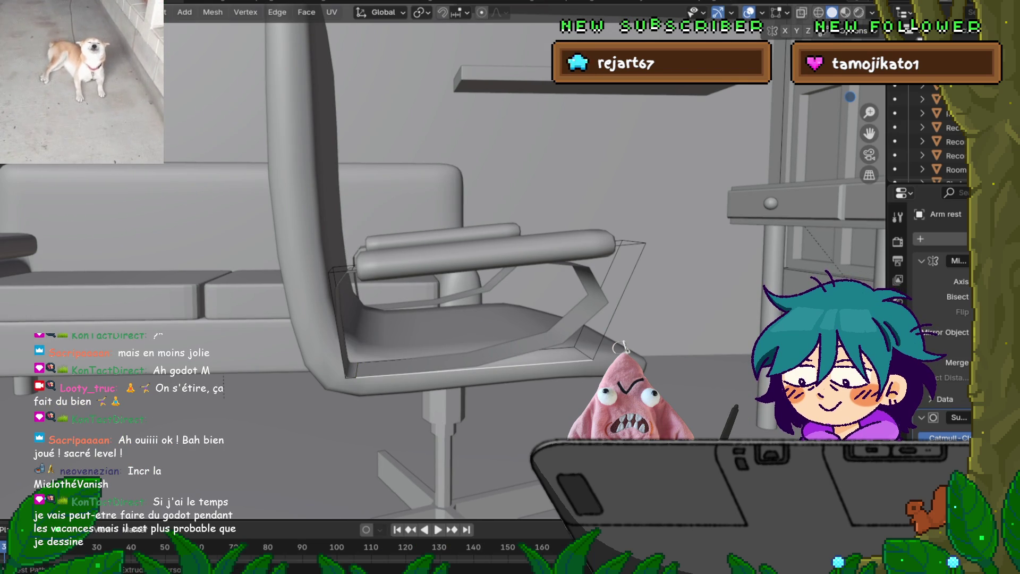
key("ctrl+r")
left_click(472, 366)
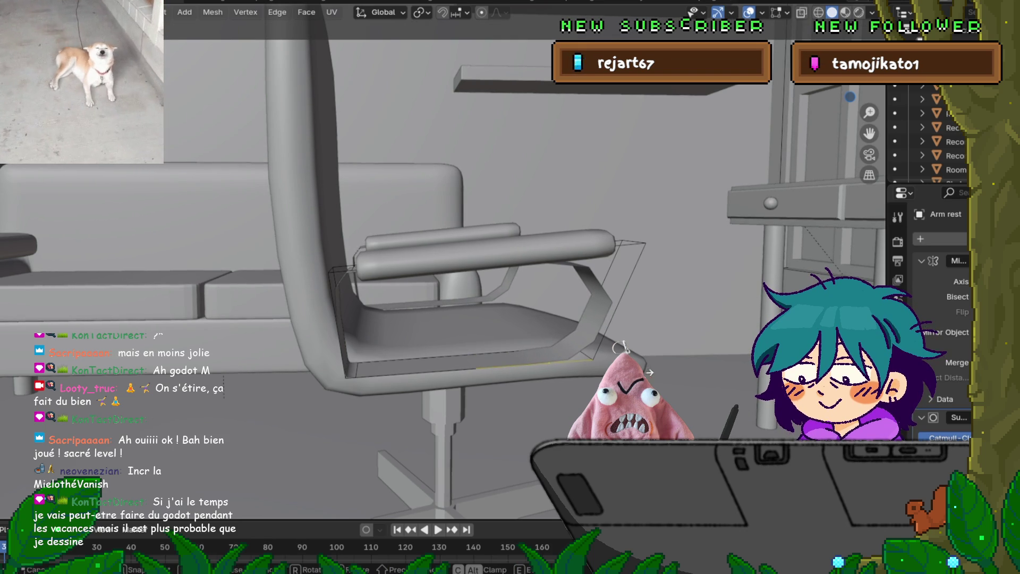
left_click(622, 348)
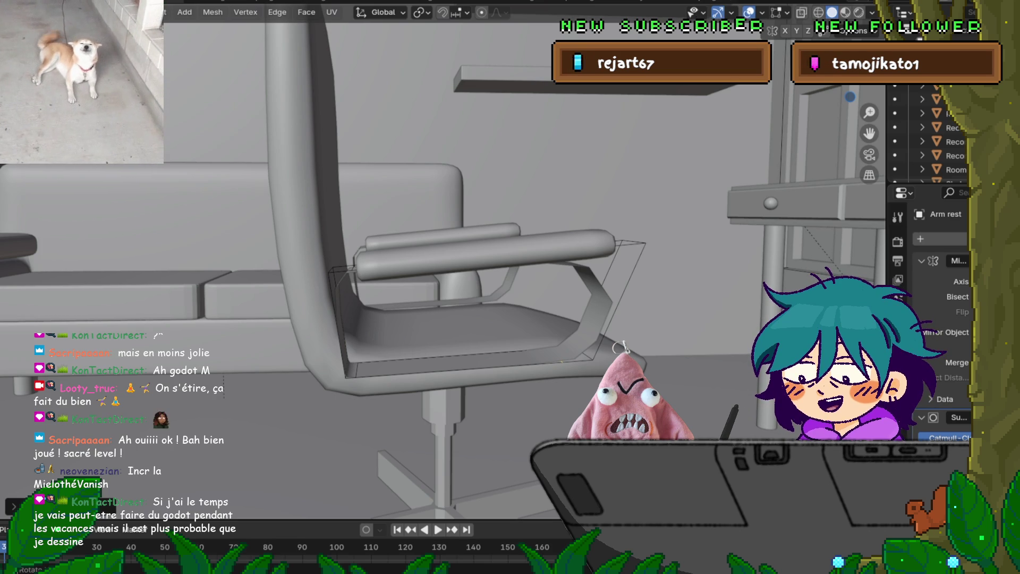
middle_click_drag(477, 265, 585, 242)
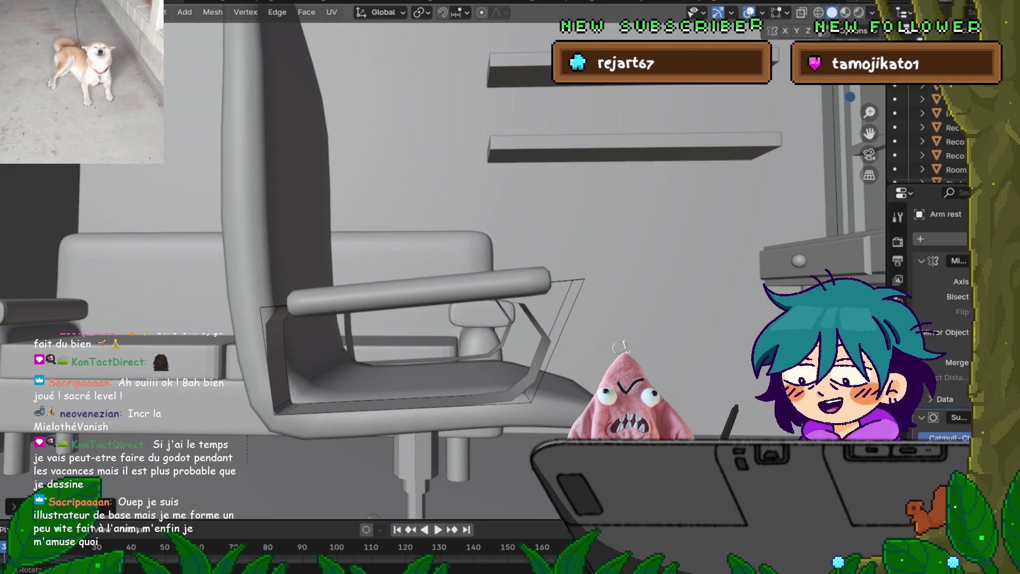
Edge-slide two upper edges of the armrest support to tighten its angle under the armrest.
mouse_move(424, 266)
middle_mouse_down()
mouse_move(451, 228)
mouse_move(478, 223)
middle_mouse_up()
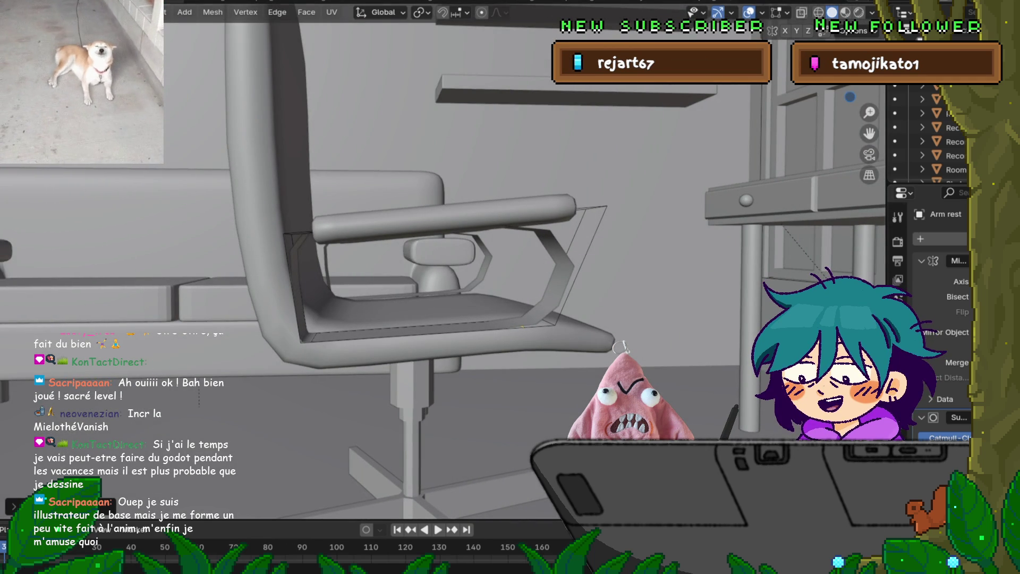
middle_click_drag(478, 223, 446, 239)
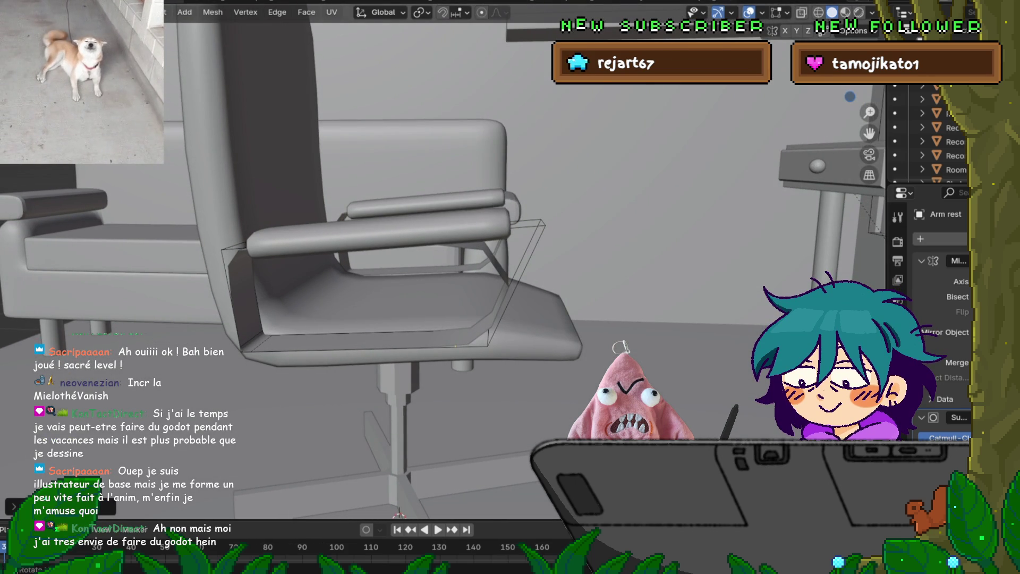
key("g")
key("g")
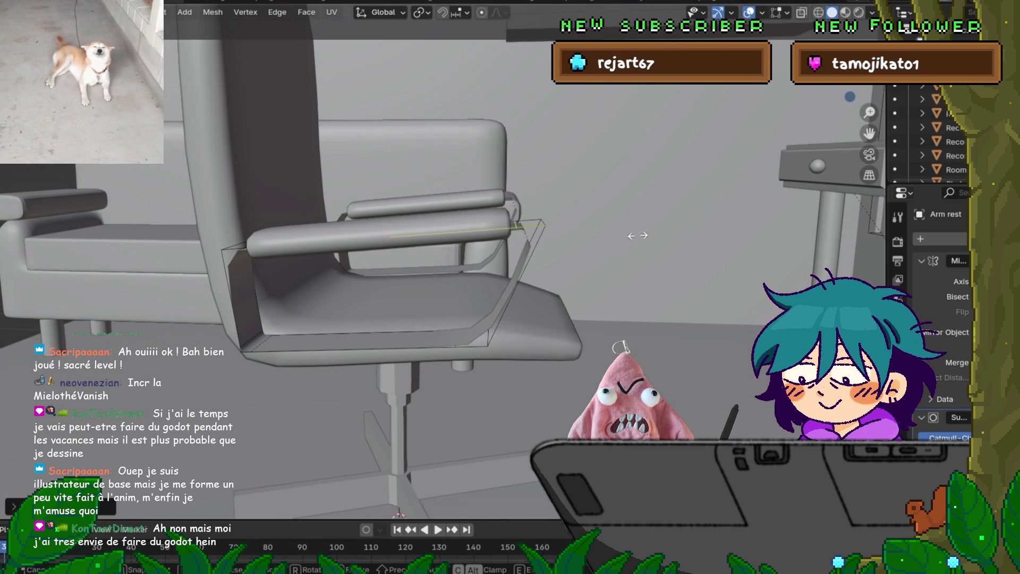
left_click(624, 237)
middle_click_drag(625, 238, 552, 241)
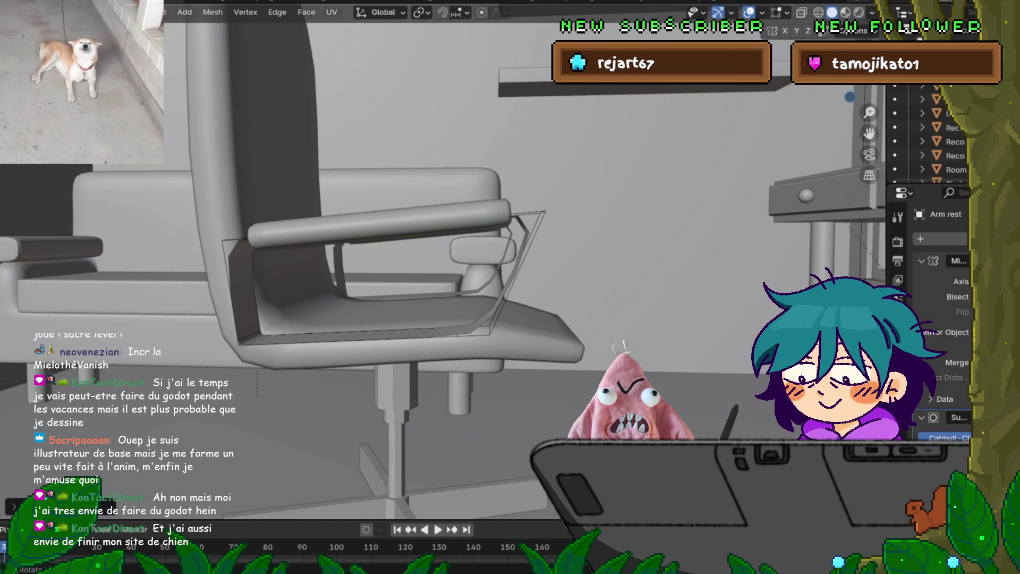
key("g")
key("g")
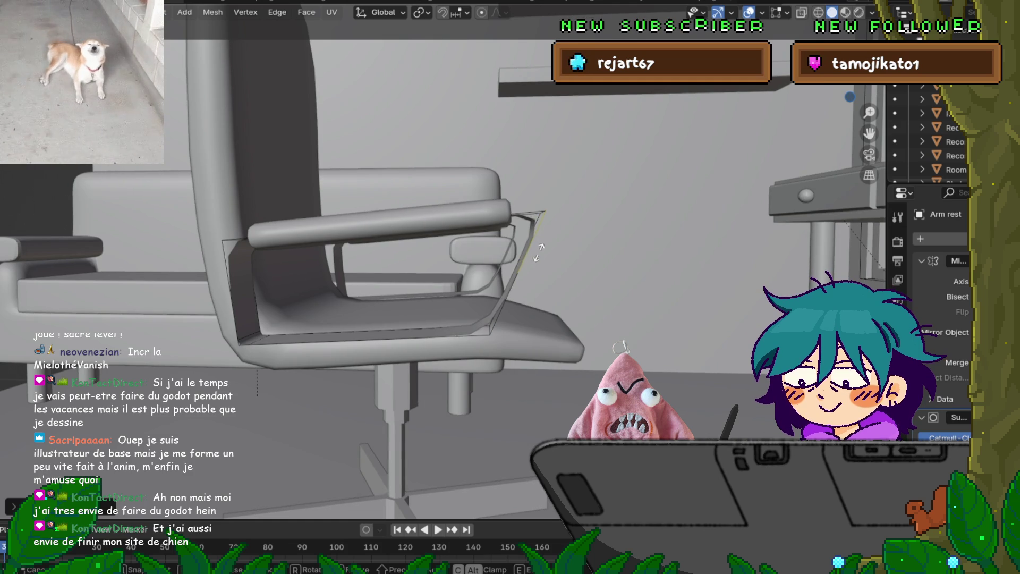
left_click(553, 231)
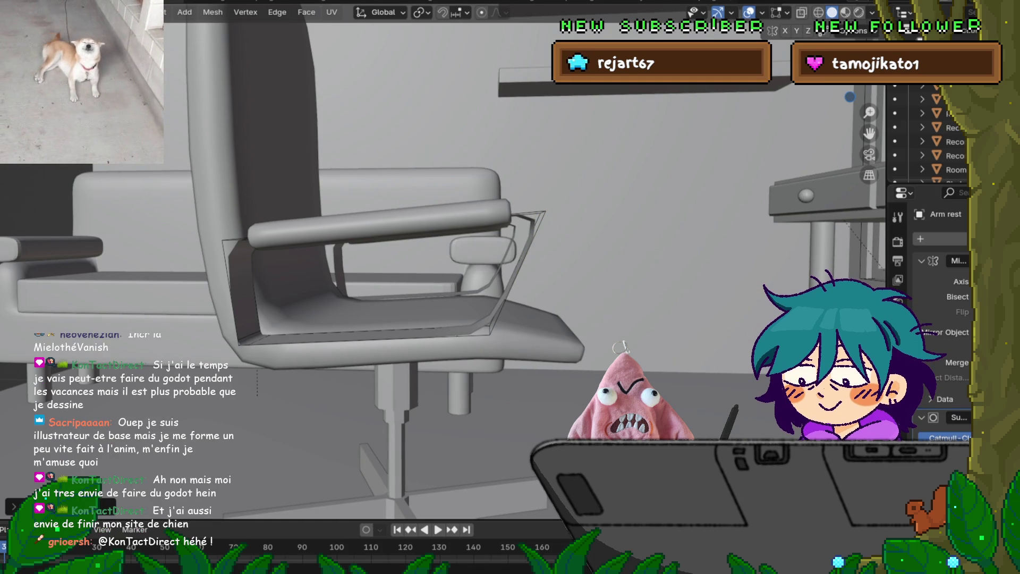